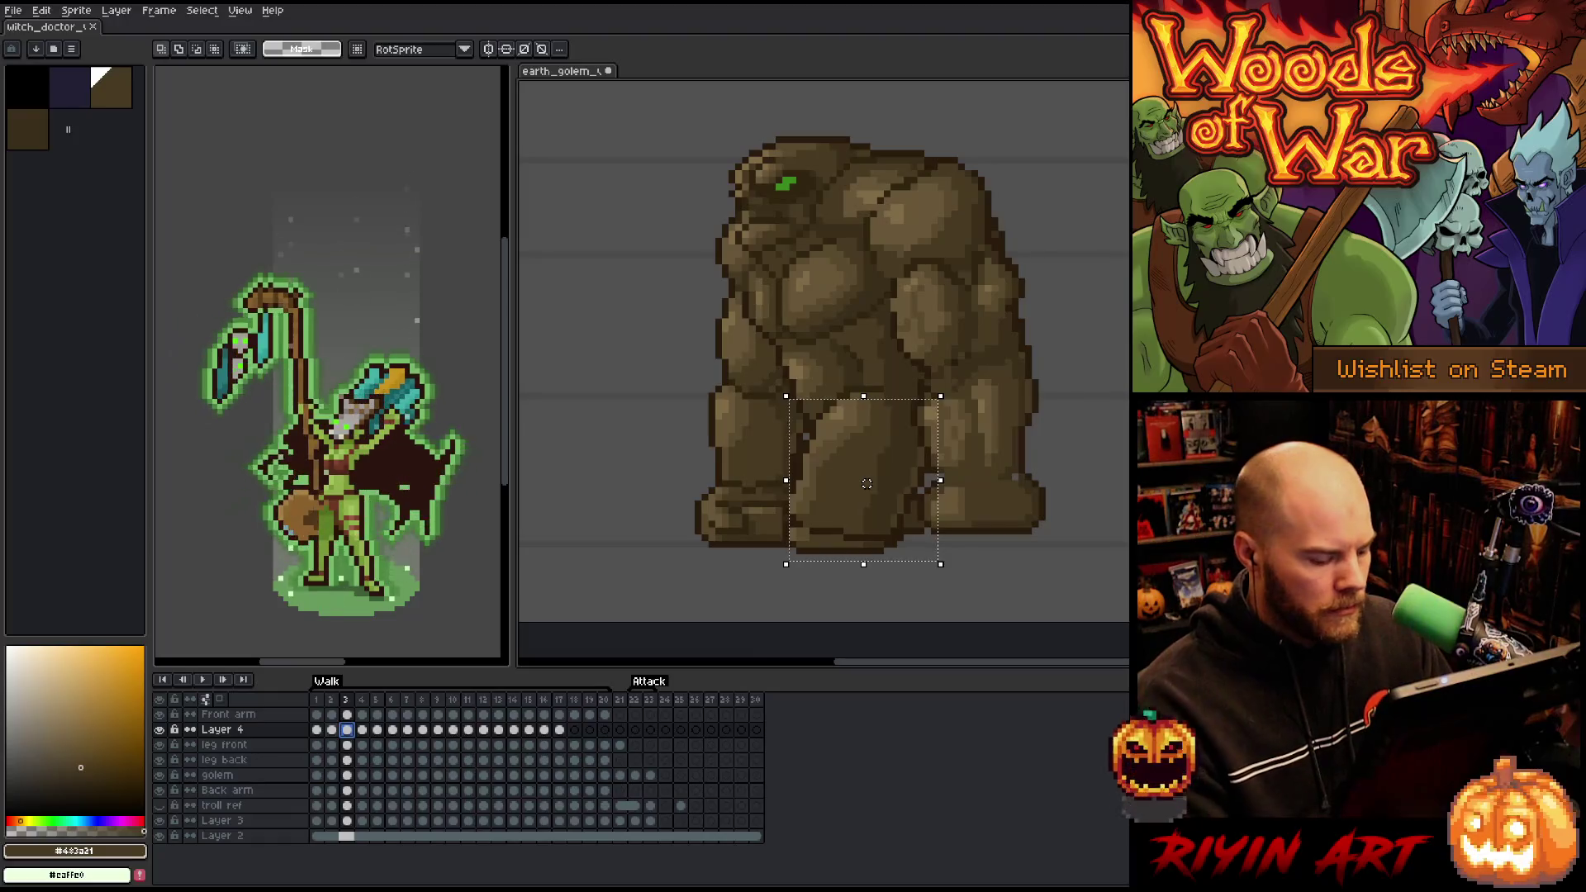
- Shift the selected leg pixels up on frame 1, down on frame 2, and up on frame 18
{"action": "left_click_drag", "start_coordinate": [867, 483], "coordinate": [867, 470]}
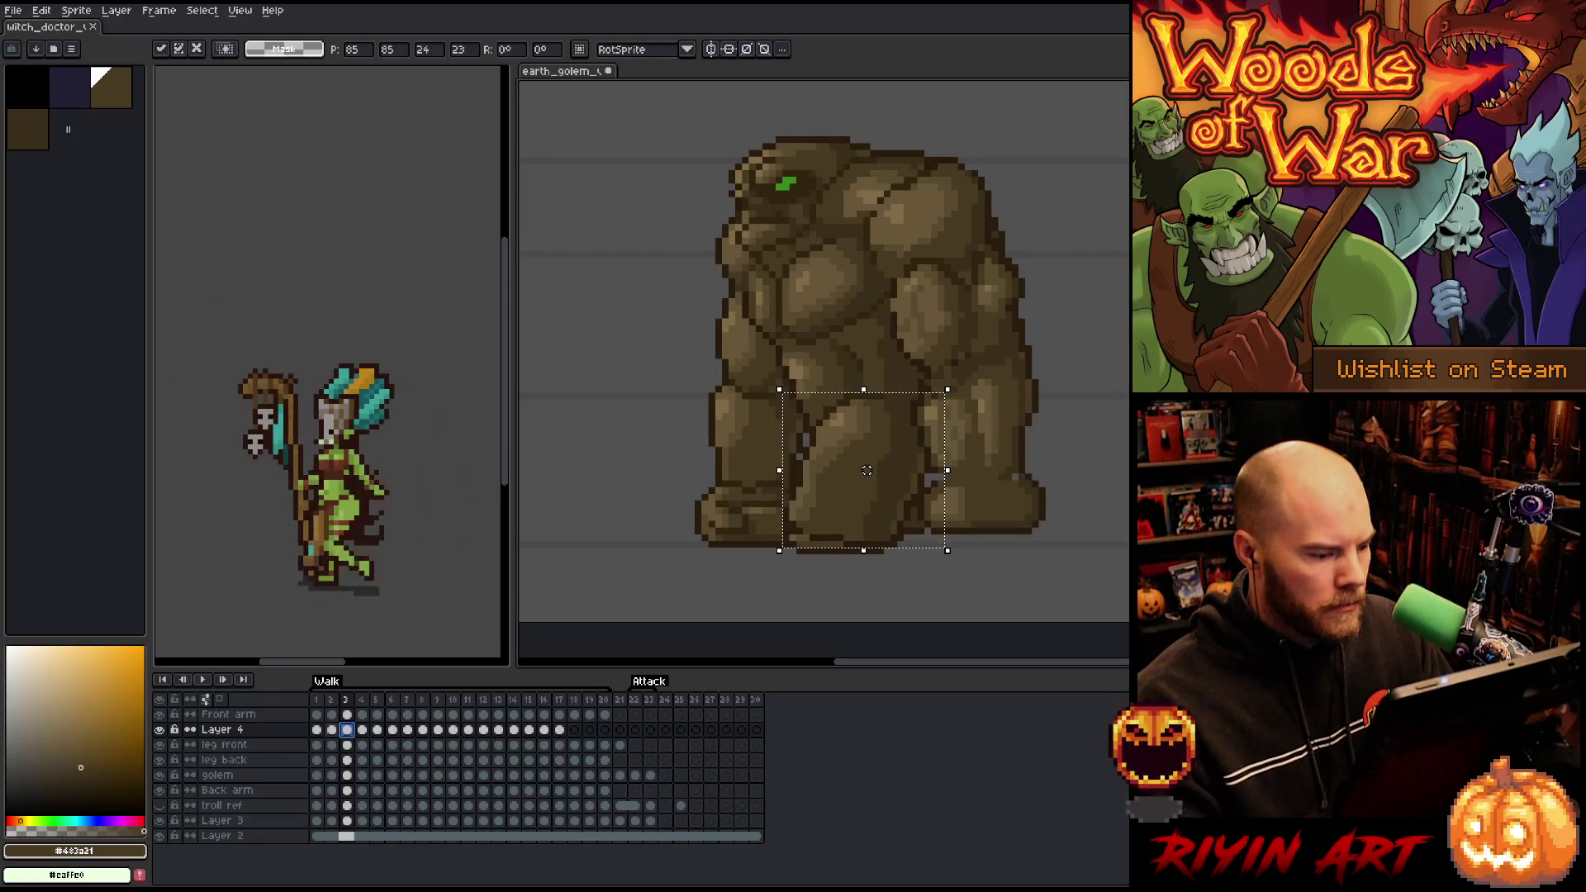
{"action": "left_click", "coordinate": [333, 731]}
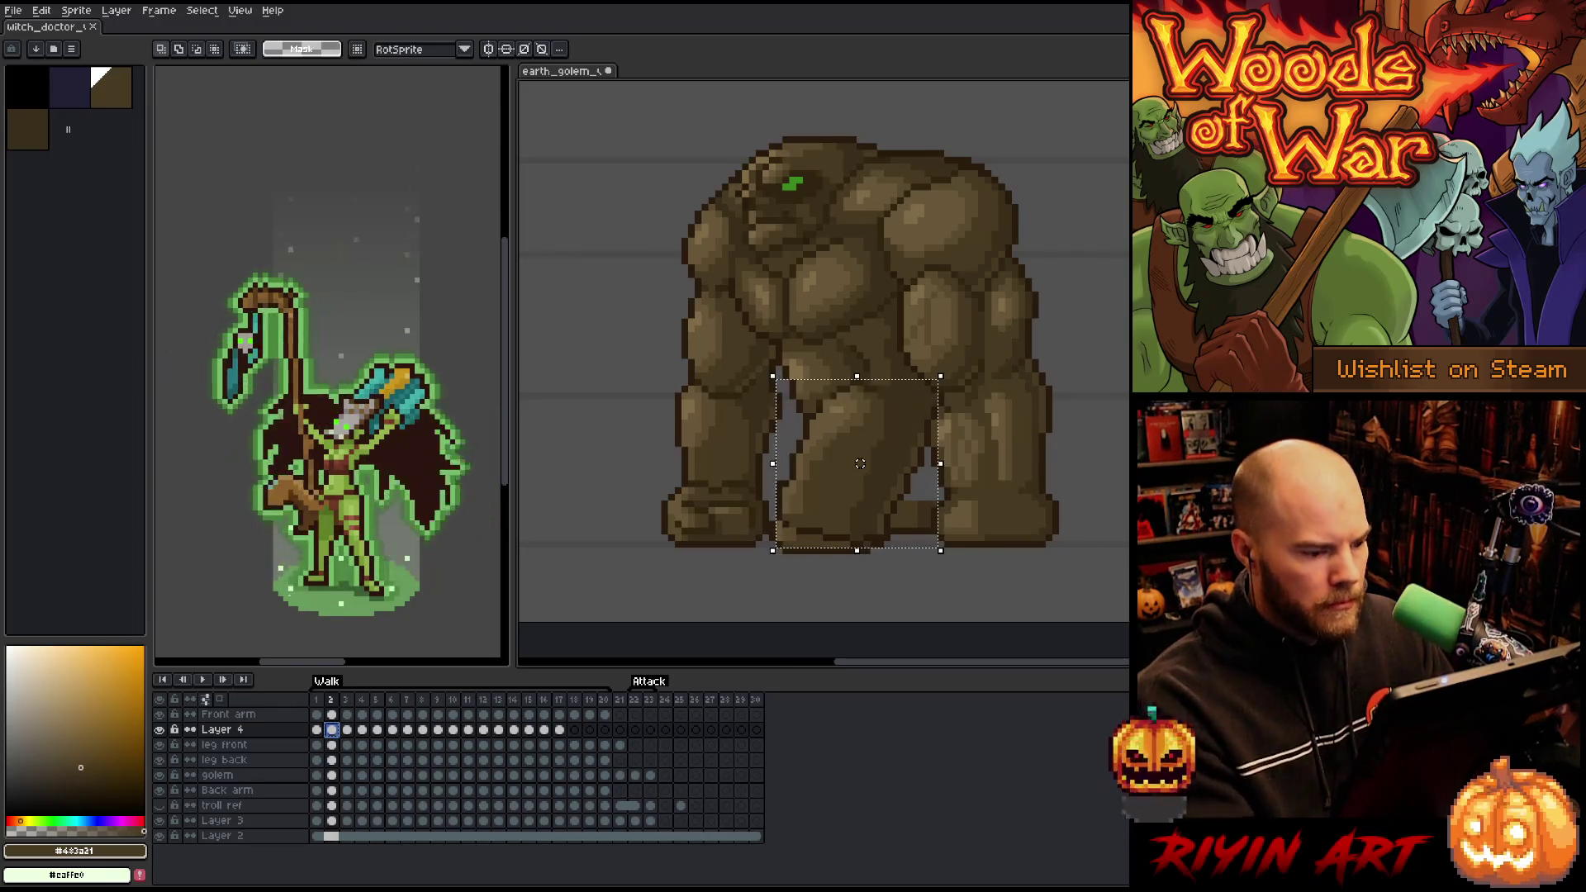
{"action": "left_click_drag", "start_coordinate": [860, 463], "coordinate": [859, 470]}
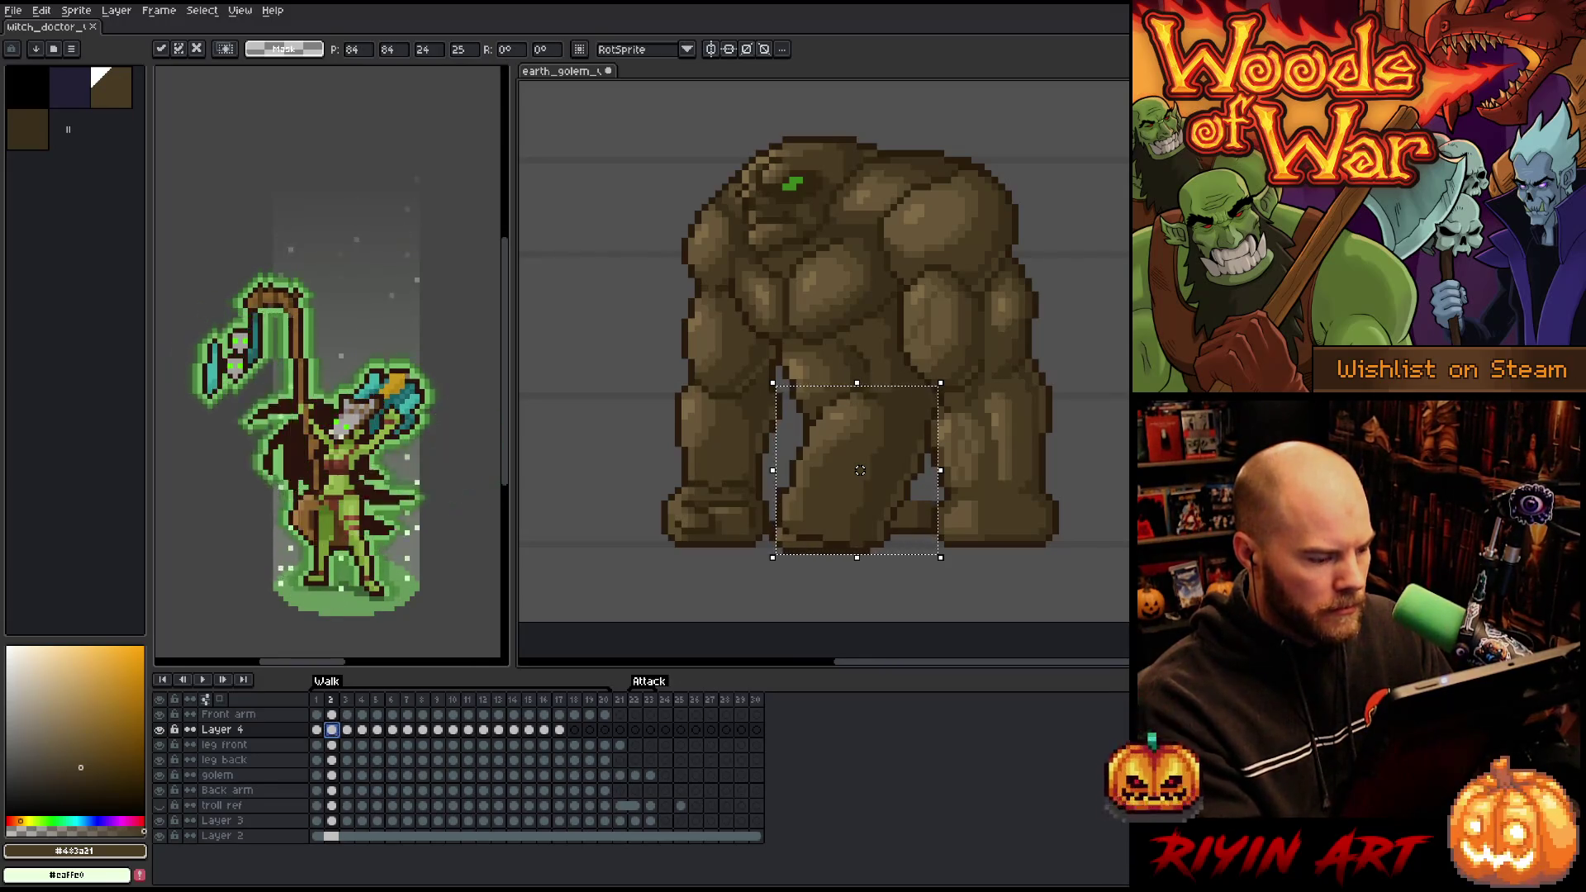
{"action": "left_click", "coordinate": [574, 729]}
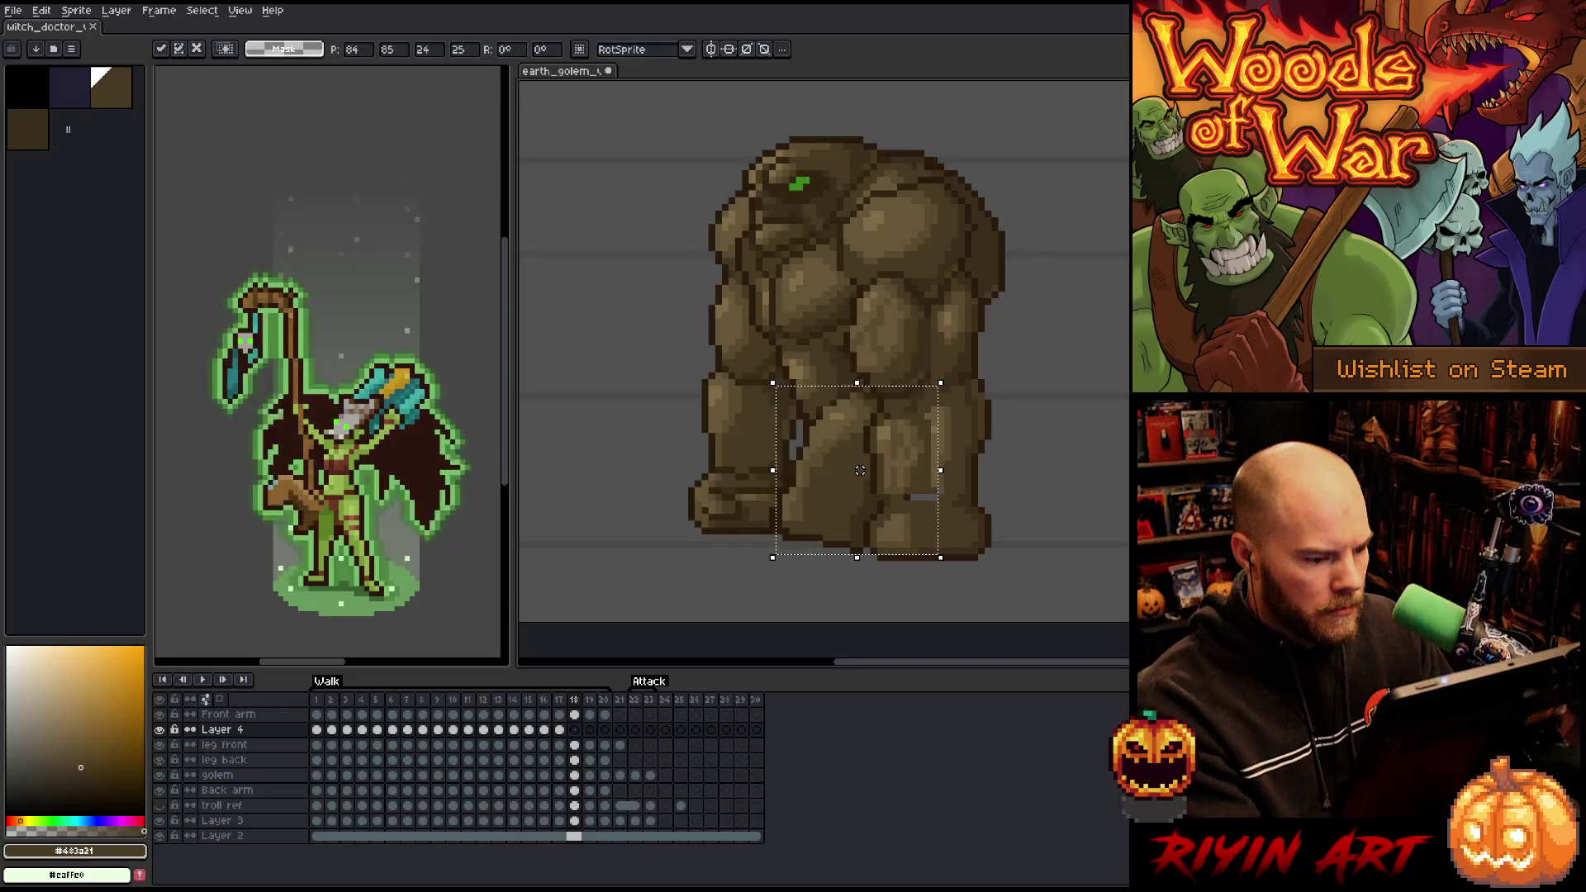
{"action": "left_click_drag", "start_coordinate": [860, 470], "coordinate": [860, 457]}
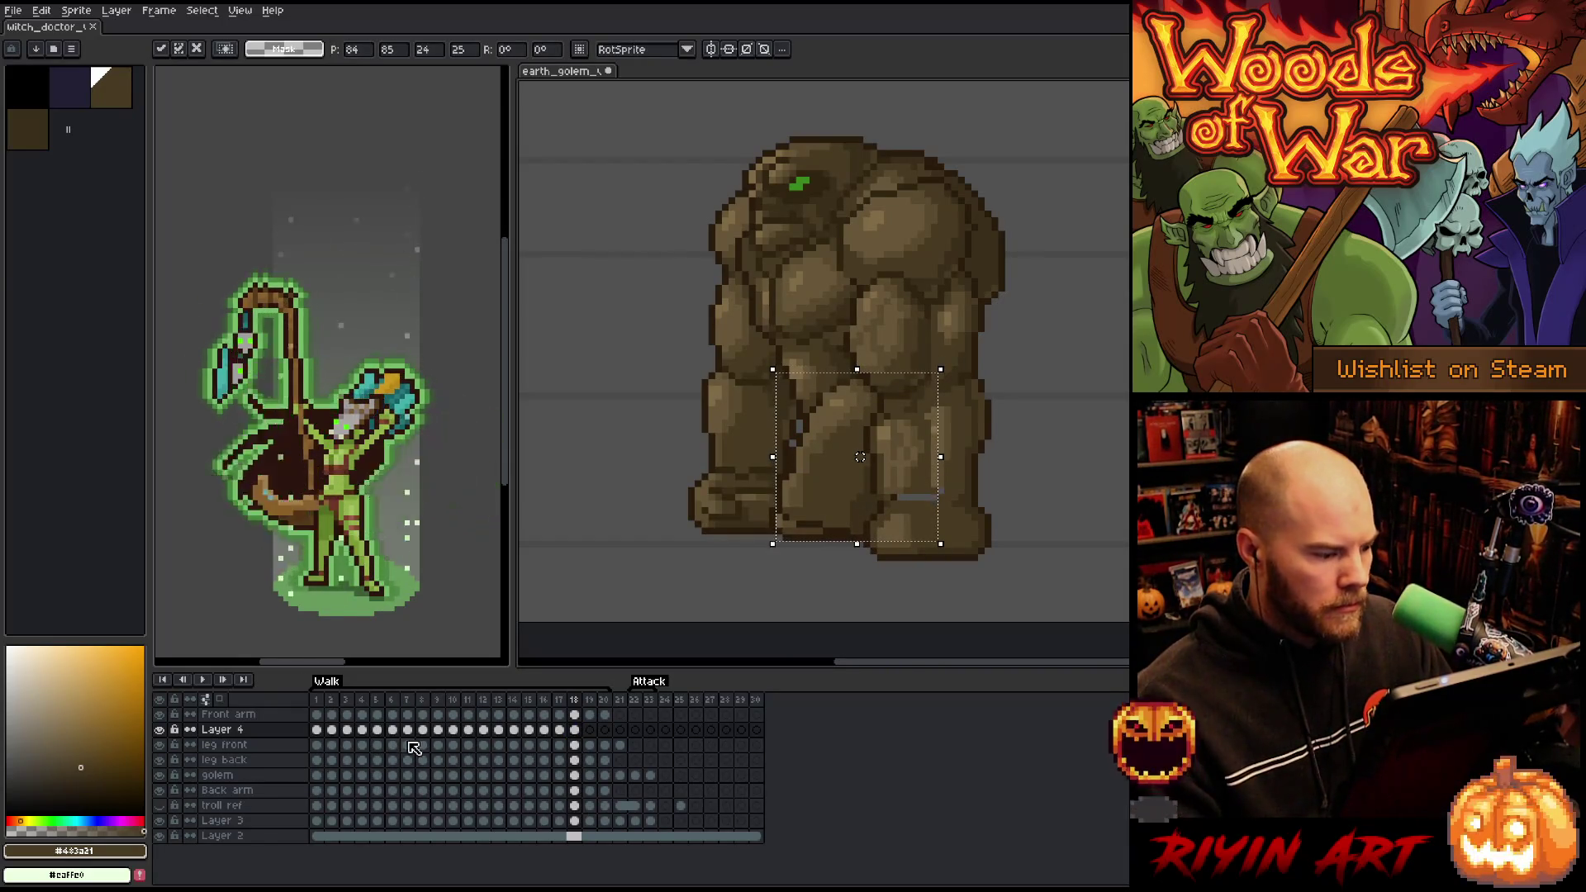
- Nudge the leg up-left on frame 19 and left on frame 20, commit, and play the walk cycle
{"action": "left_click", "coordinate": [316, 730]}
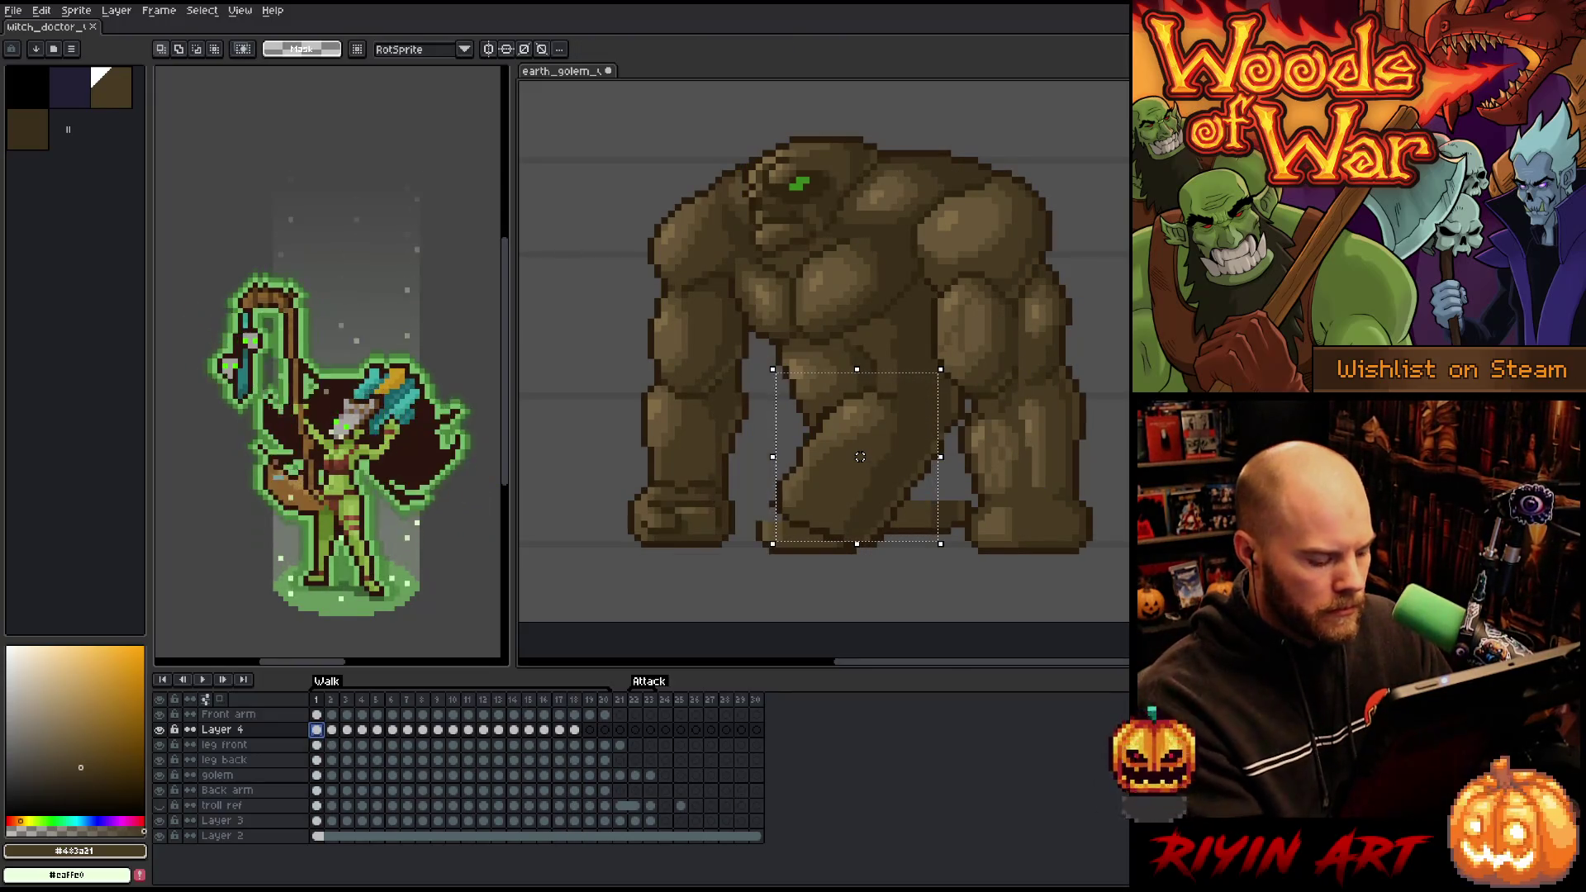
{"action": "left_click", "coordinate": [589, 730]}
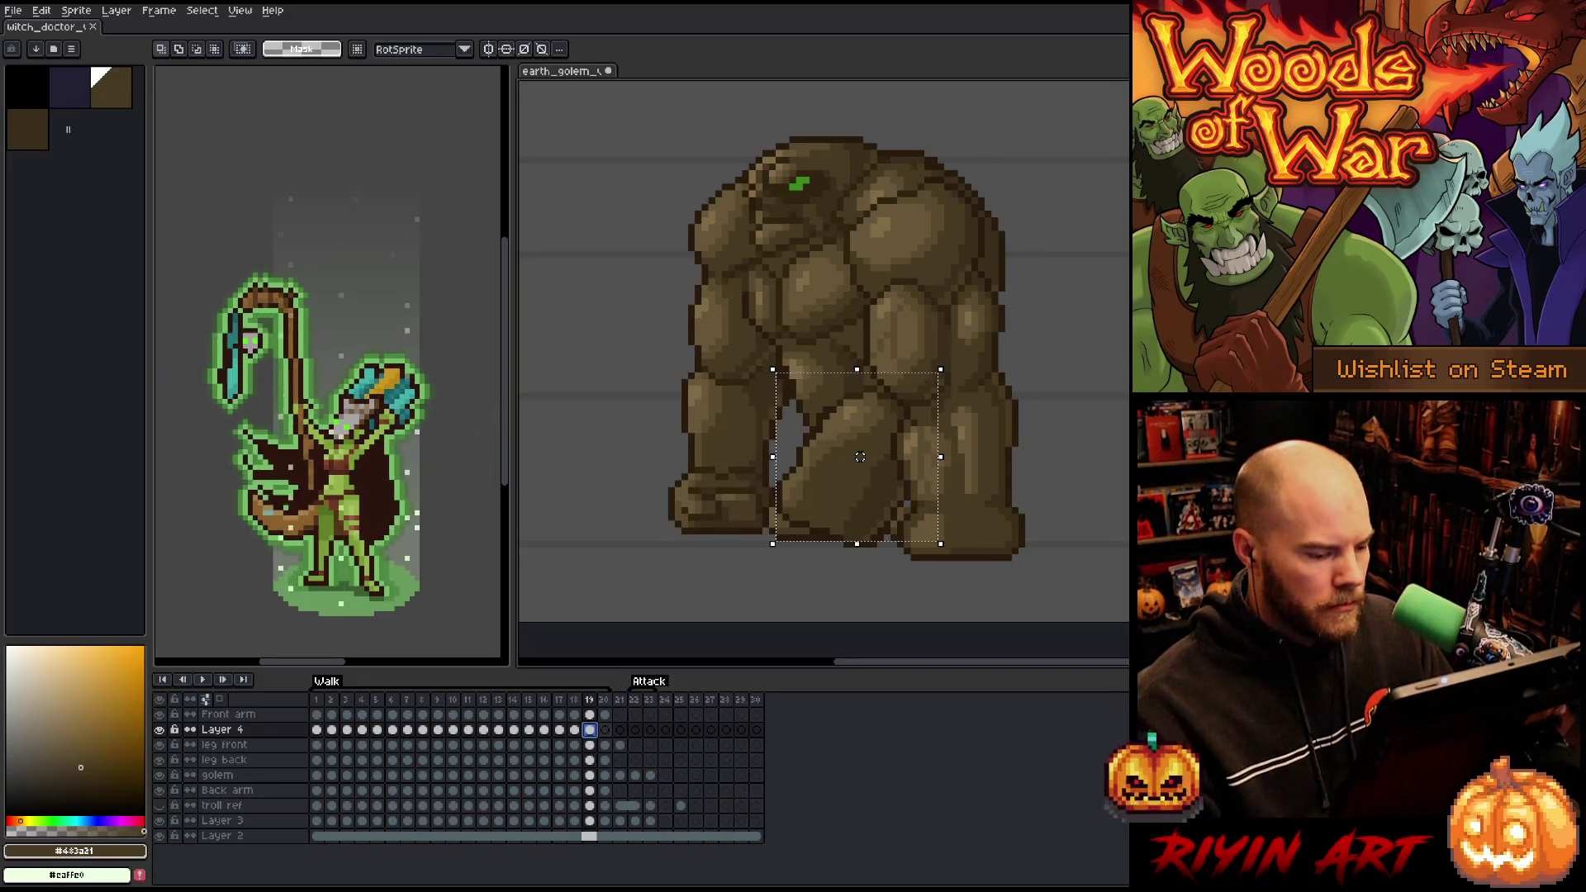
{"action": "left_click_drag", "start_coordinate": [860, 457], "coordinate": [853, 450]}
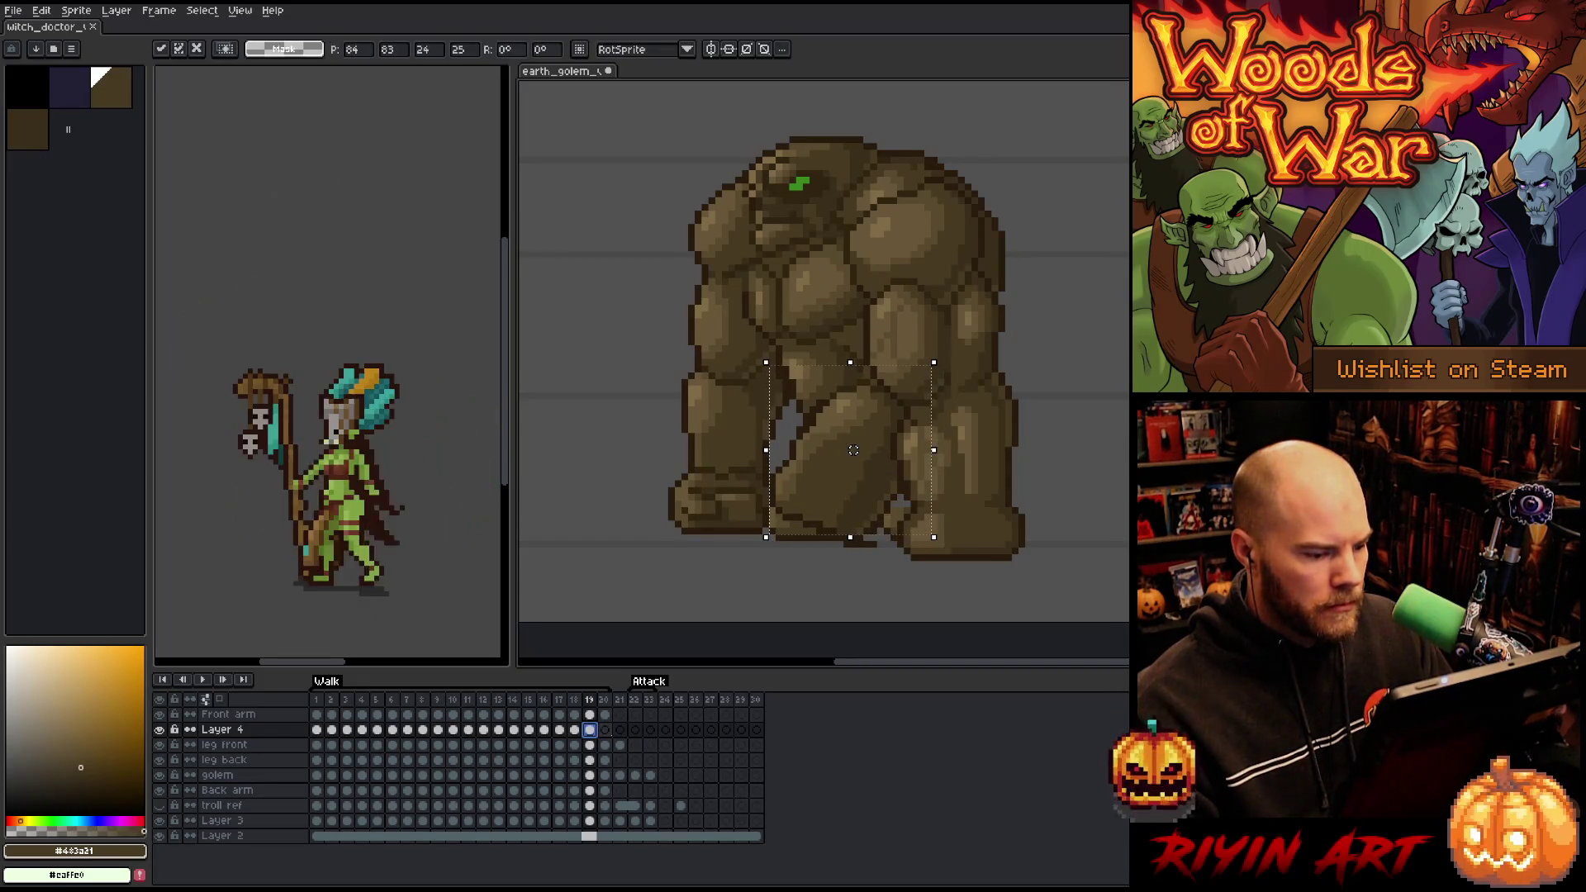
{"action": "left_click", "coordinate": [604, 729]}
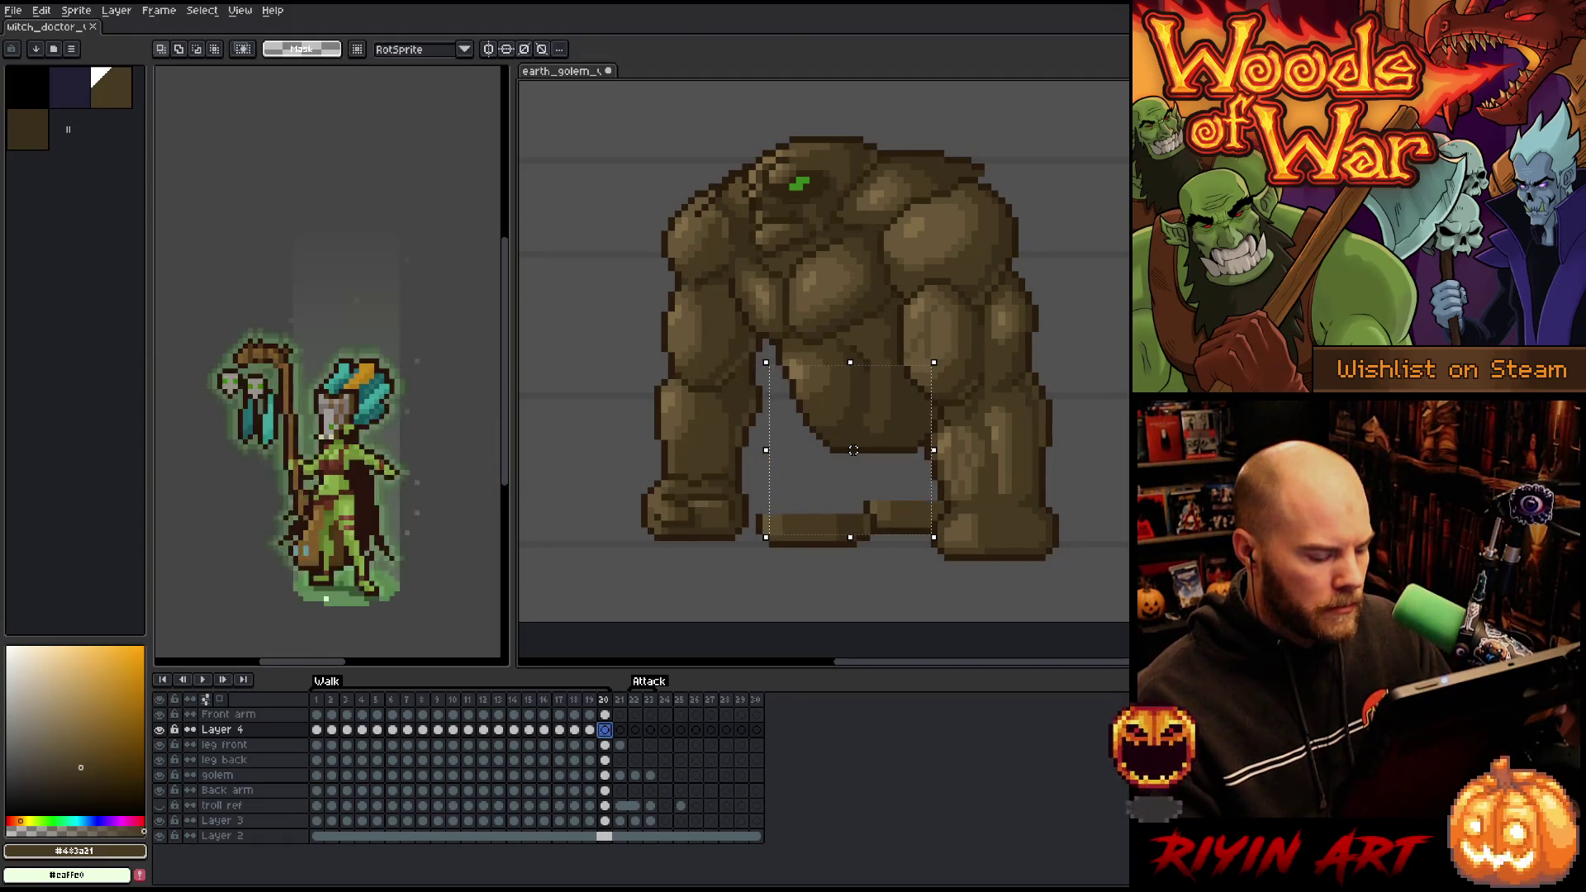
{"action": "left_click_drag", "start_coordinate": [853, 450], "coordinate": [846, 450]}
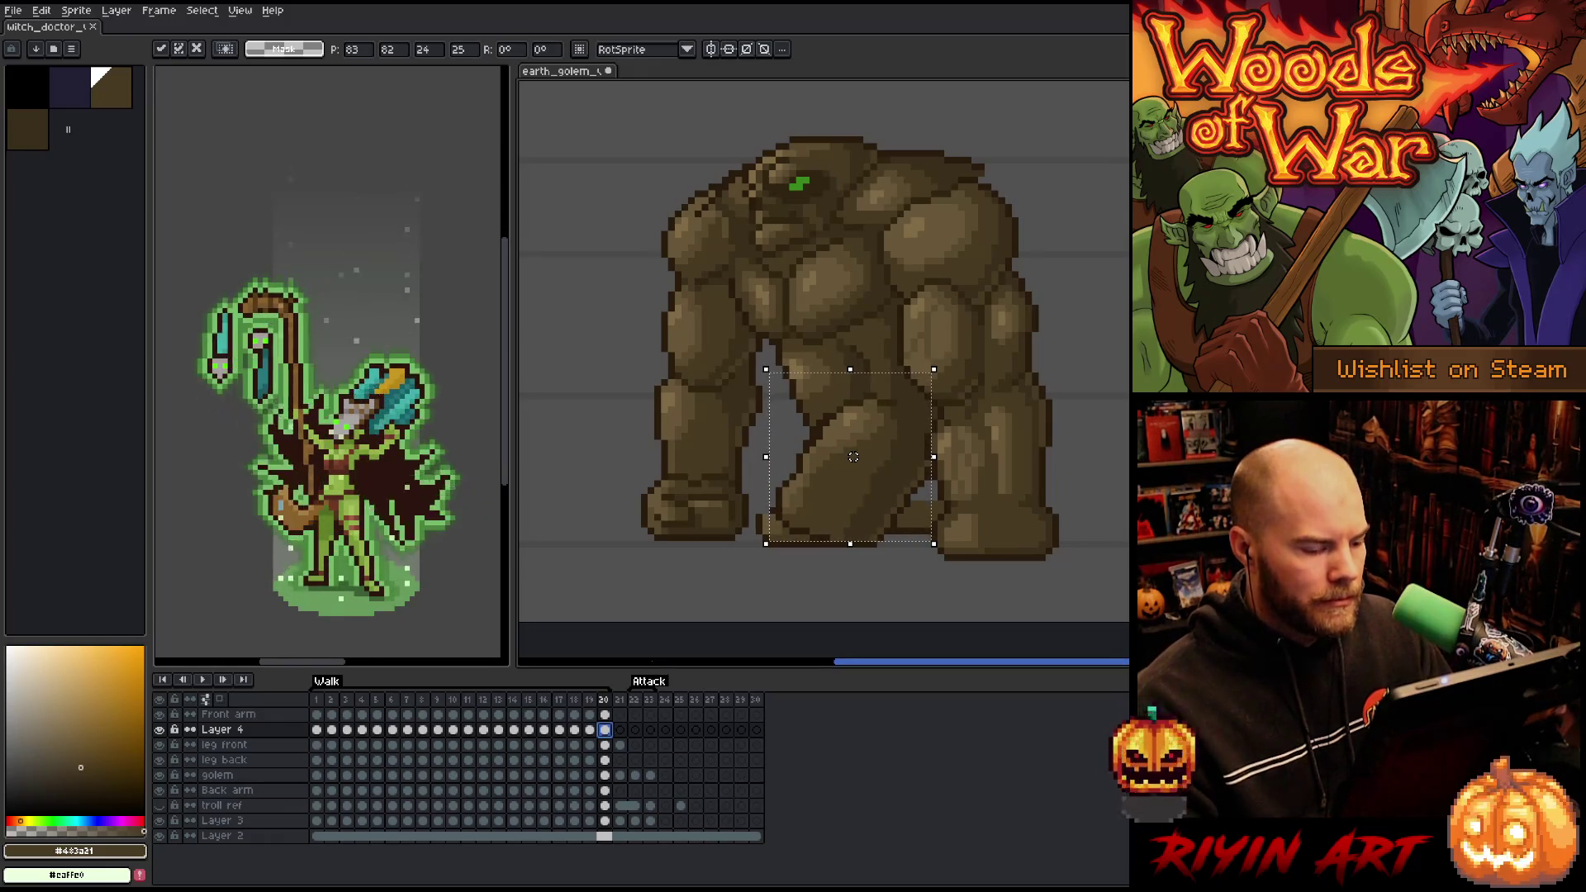
{"action": "key", "text": "Return"}
{"action": "left_click", "coordinate": [559, 699]}
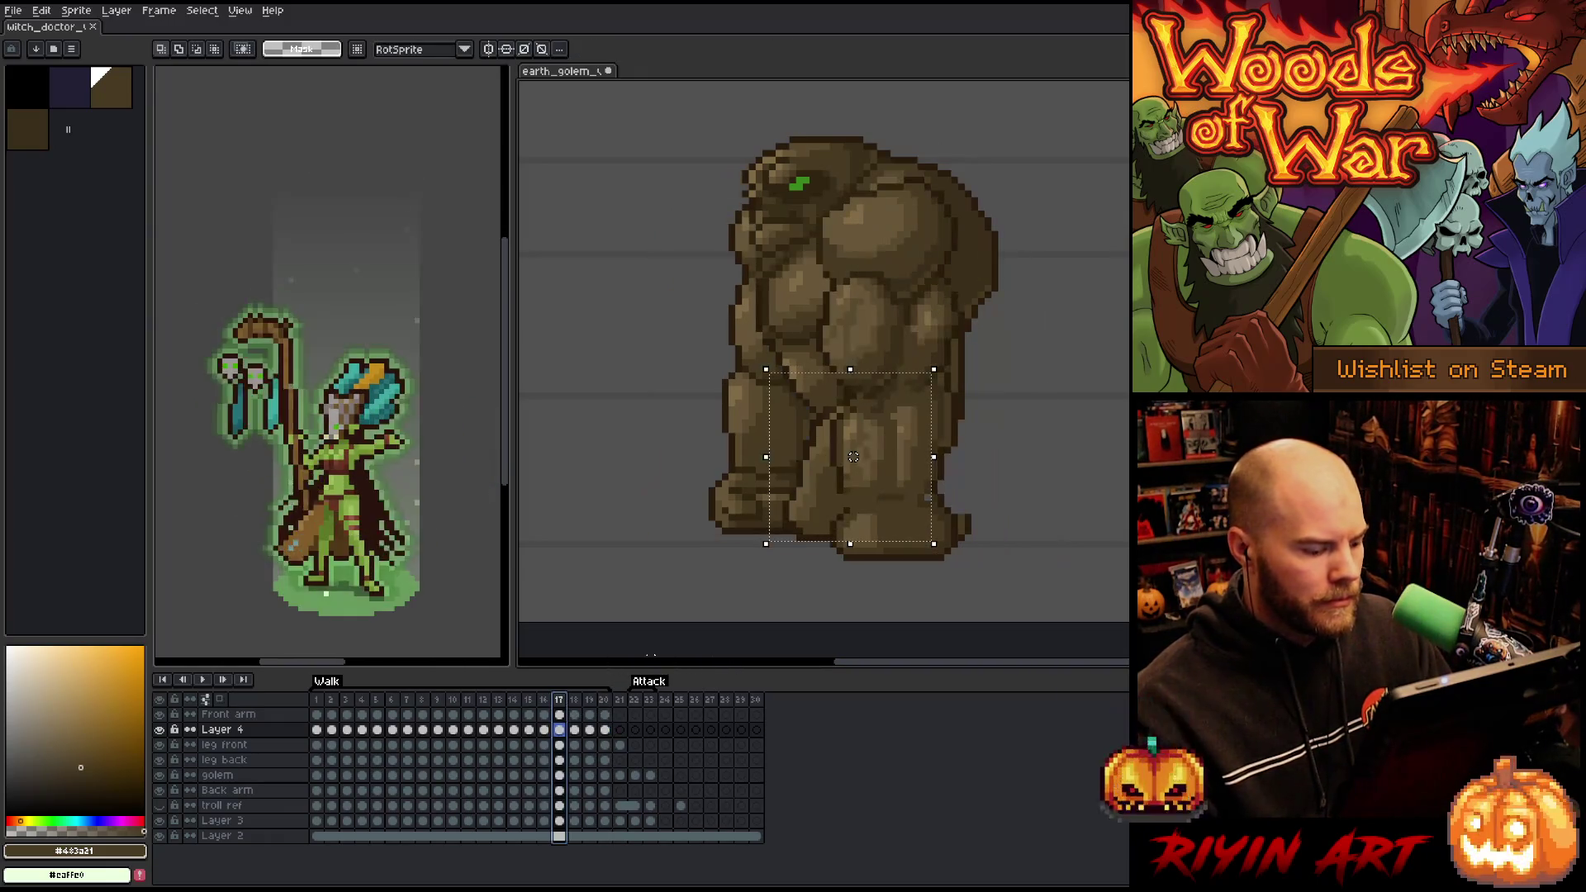
{"action": "key", "text": "Return"}
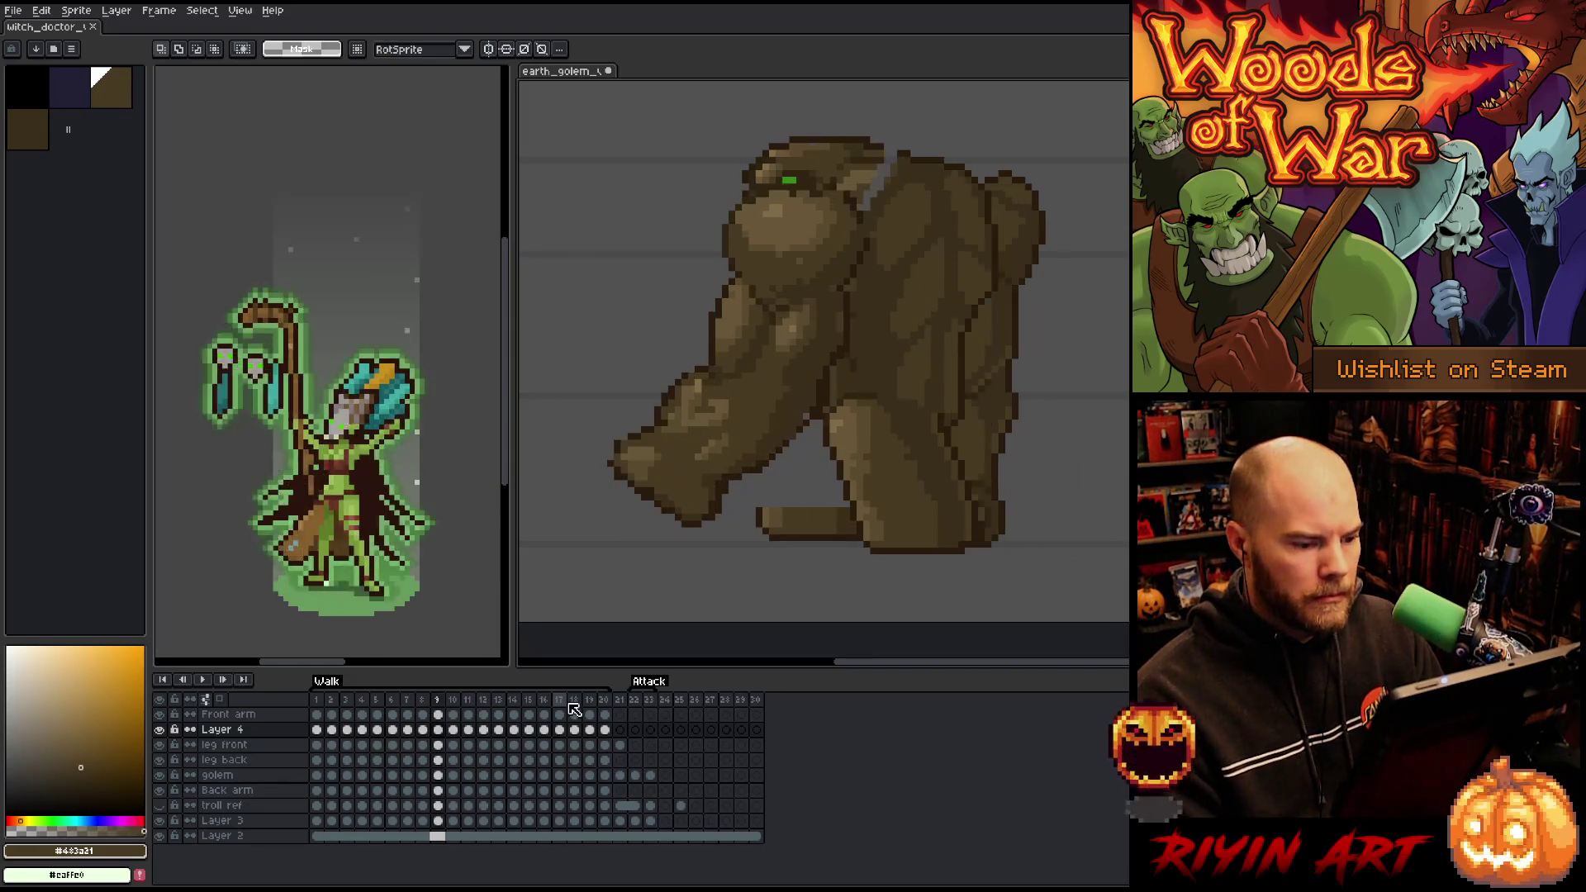
- Lower and readjust the leg pixels on frames 10–12, flipping between frames 10 and 11 to compare
{"action": "key", "text": "ctrl+t"}
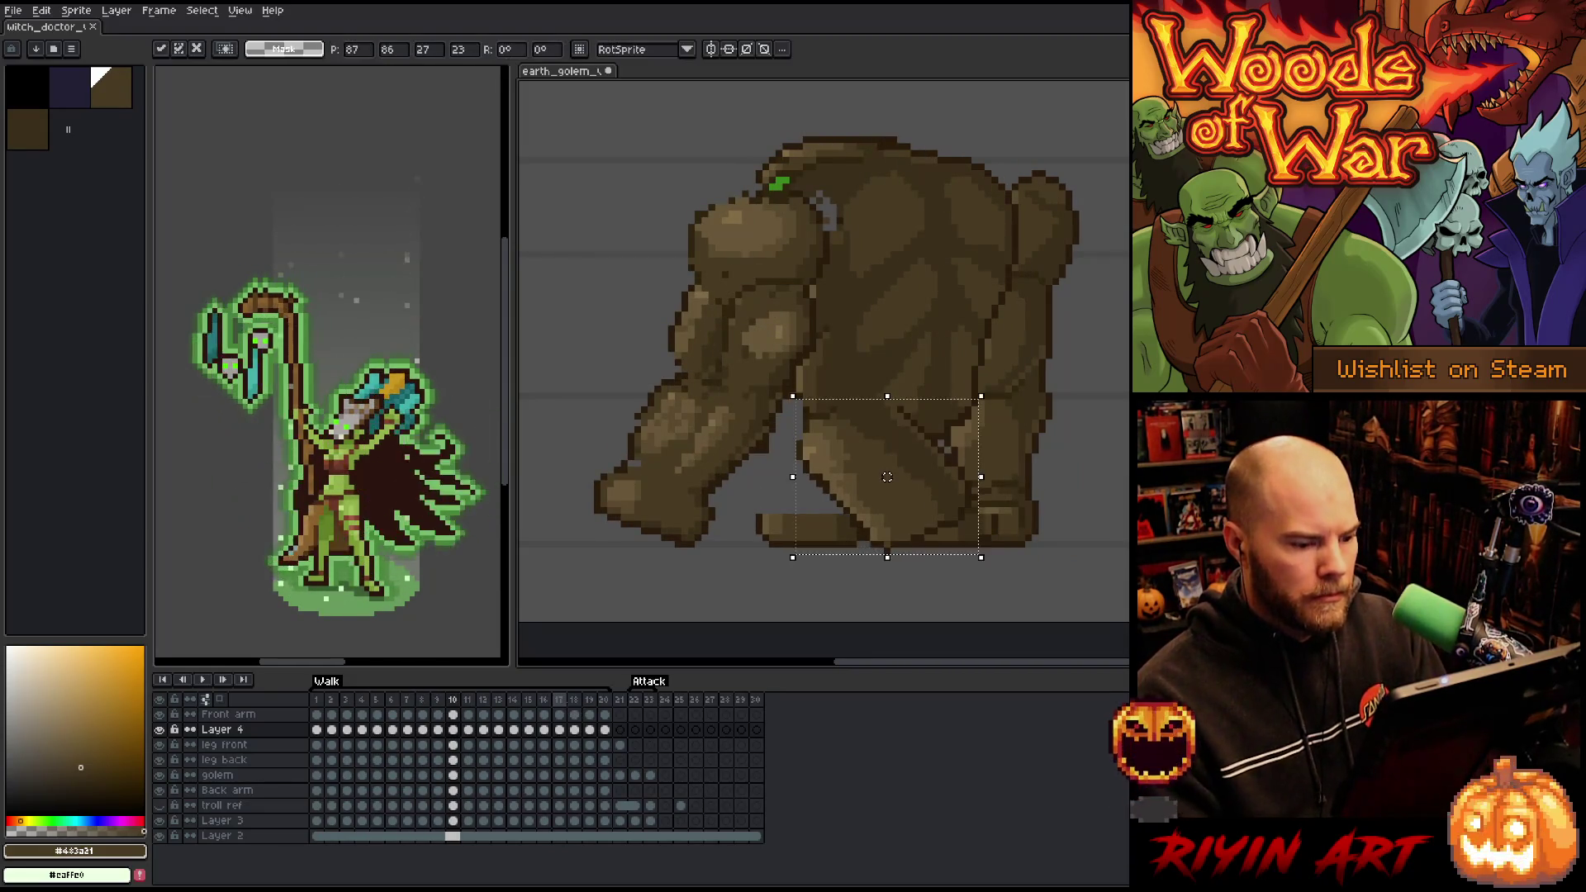
{"action": "key", "text": "Return"}
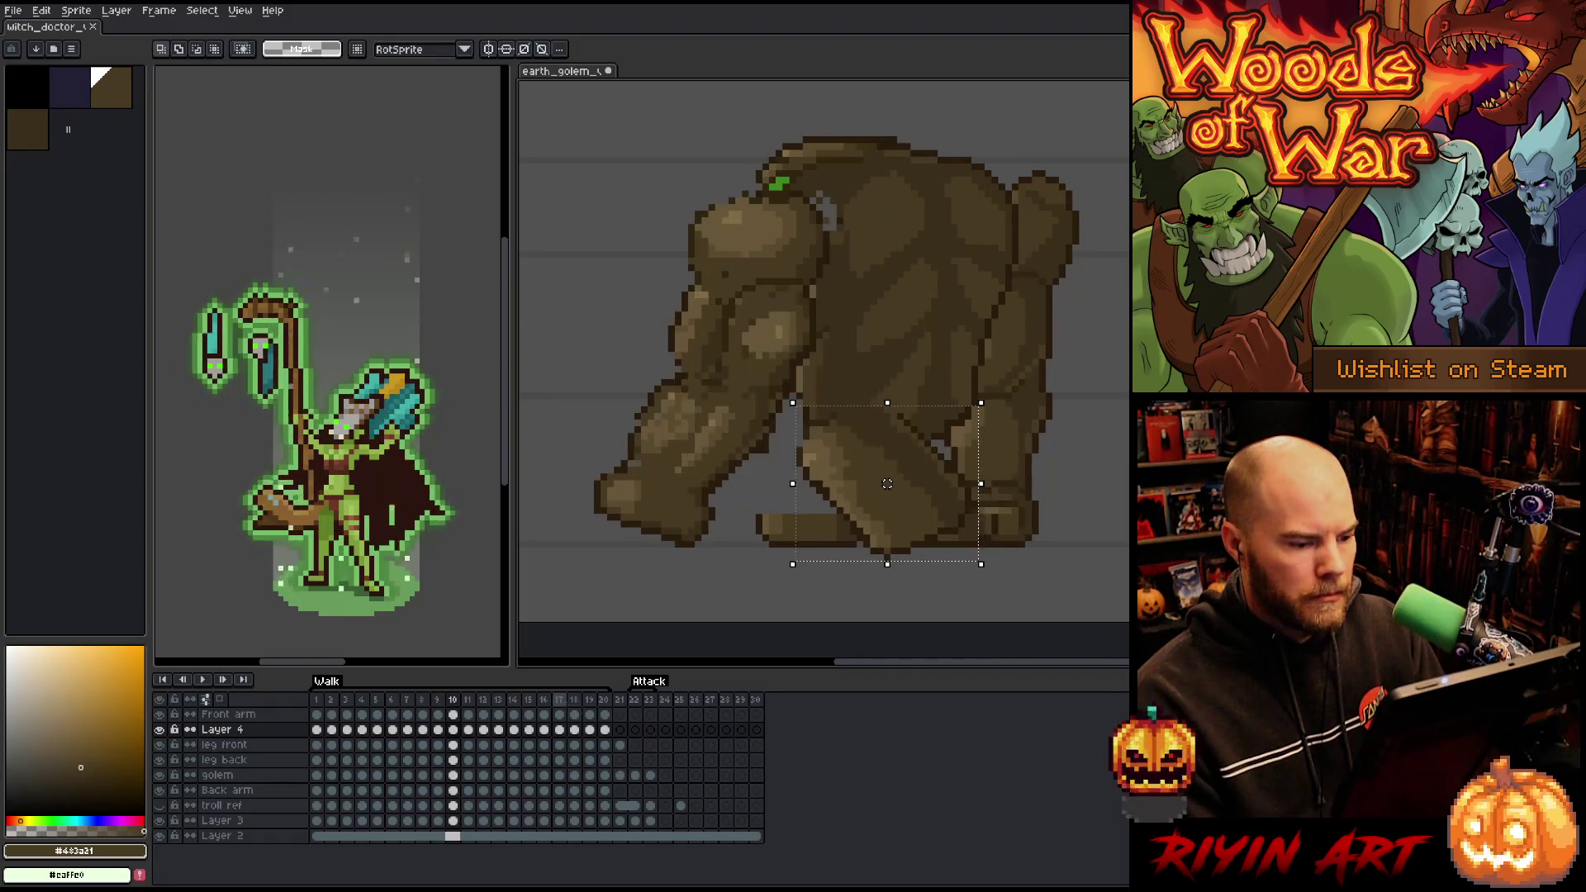
{"action": "key", "text": "period"}
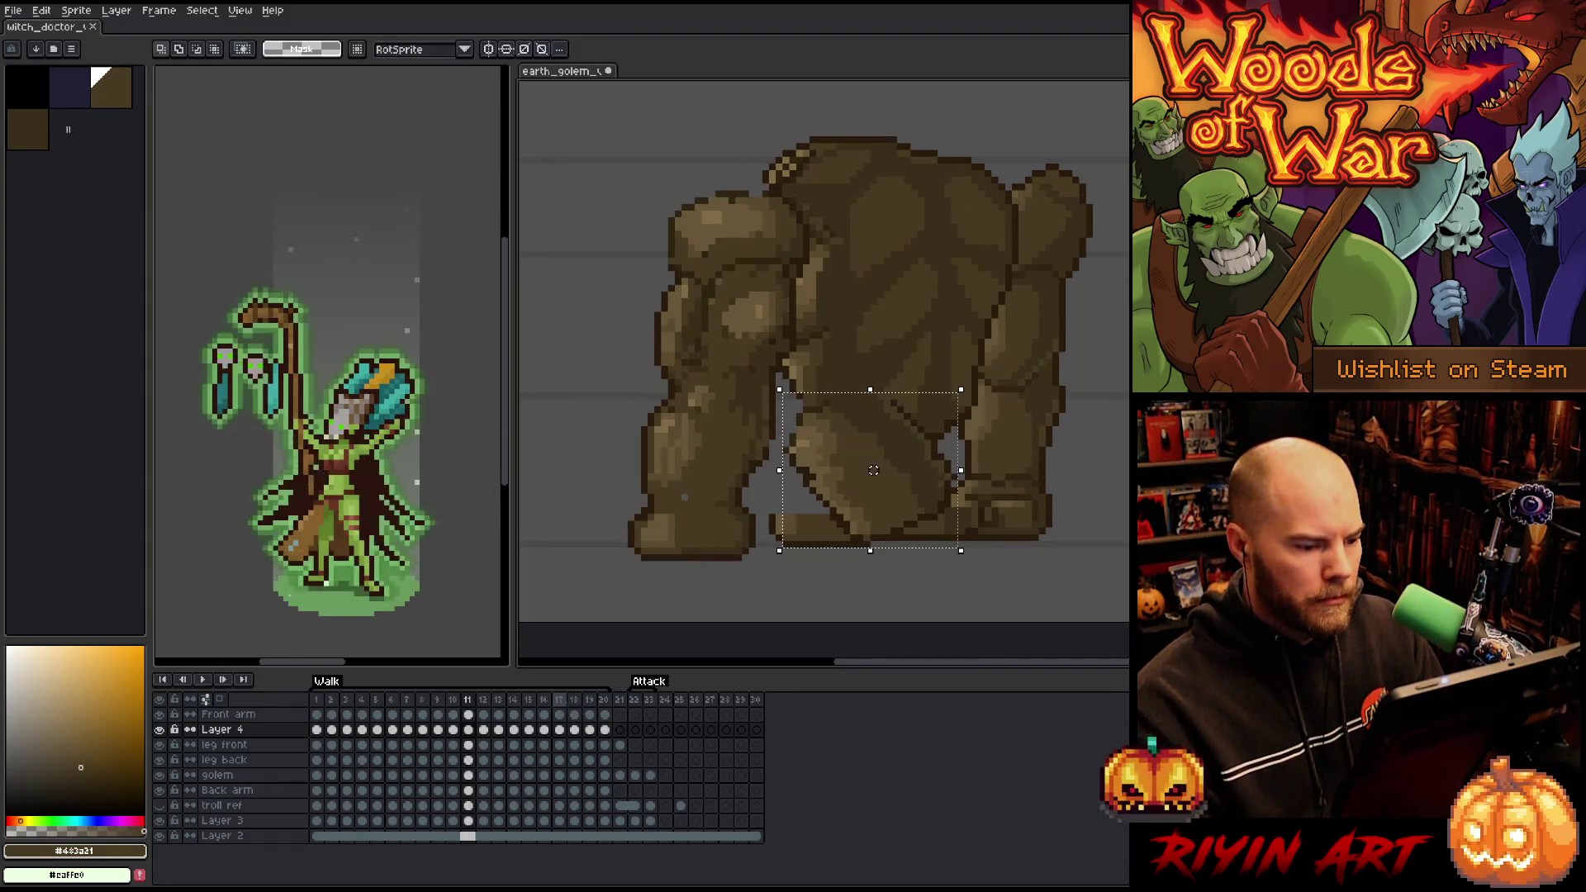
{"action": "left_click_drag", "start_coordinate": [873, 470], "coordinate": [873, 477]}
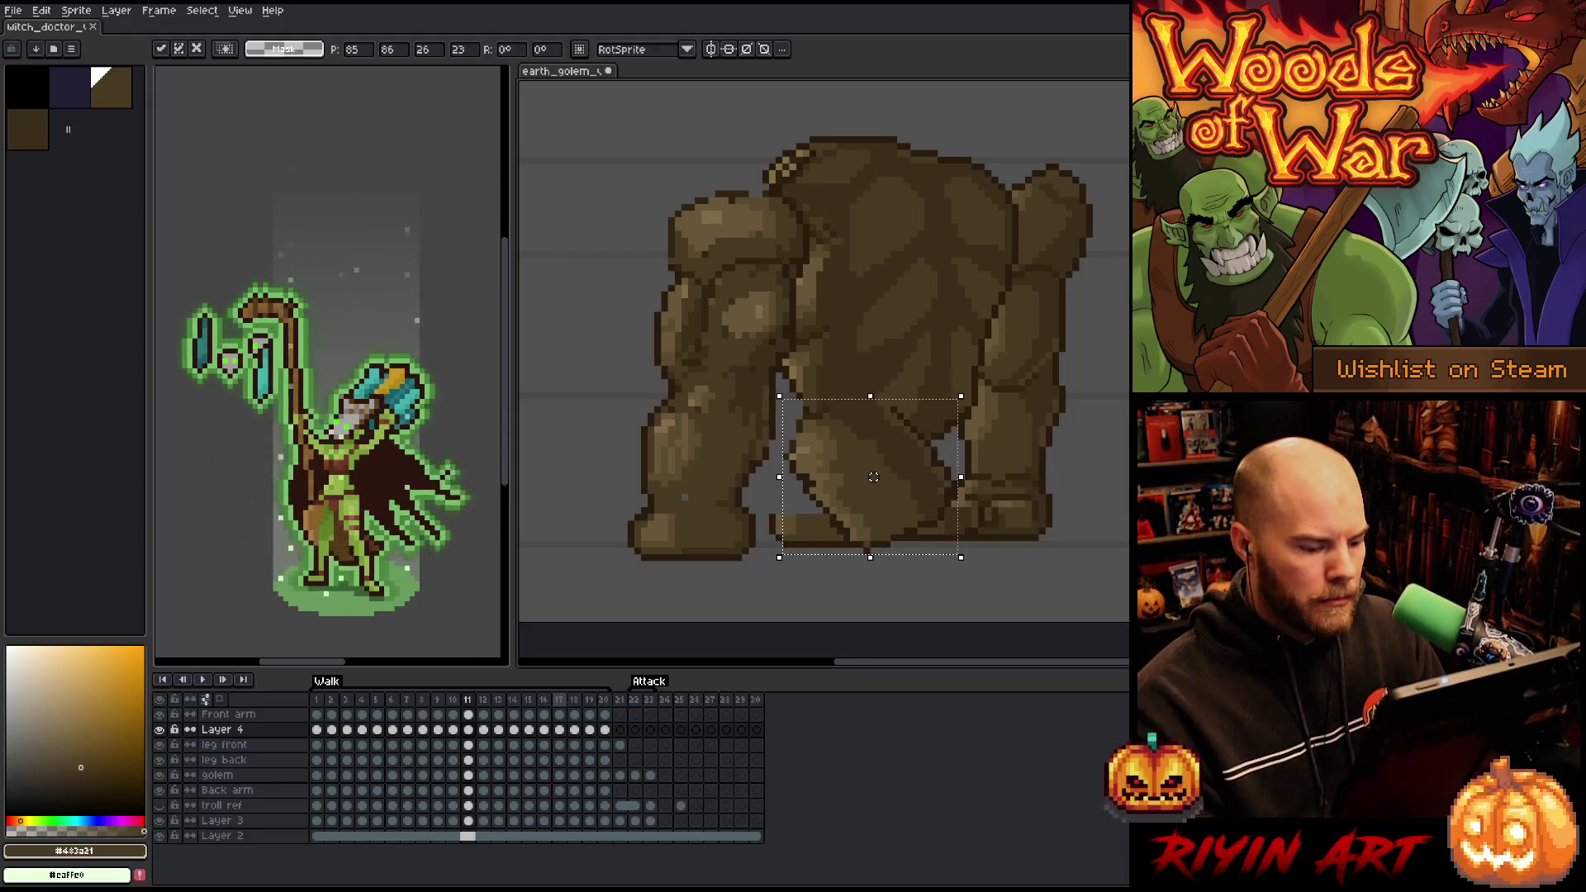
{"action": "key", "text": "comma"}
{"action": "key", "text": "period"}
{"action": "key", "text": "Return"}
{"action": "left_click_drag", "start_coordinate": [873, 477], "coordinate": [873, 470]}
{"action": "key", "text": "comma"}
{"action": "key", "text": "period"}
{"action": "key", "text": "period"}
{"action": "key", "text": "Return"}
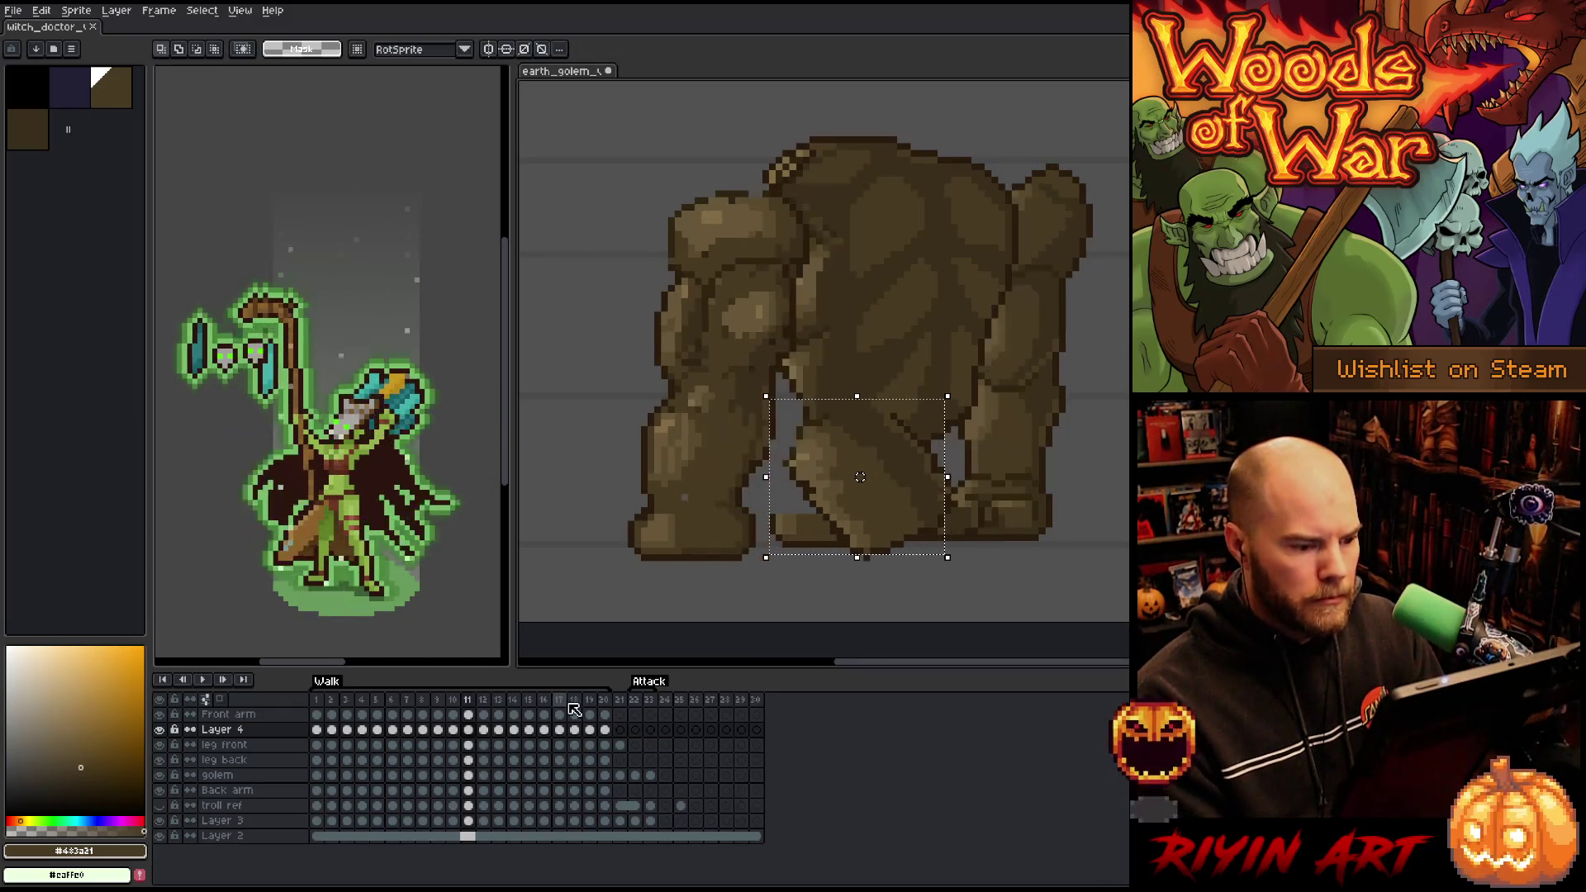
- Move the leg down-left on frame 13 and raise it on frame 14
{"action": "key", "text": "period"}
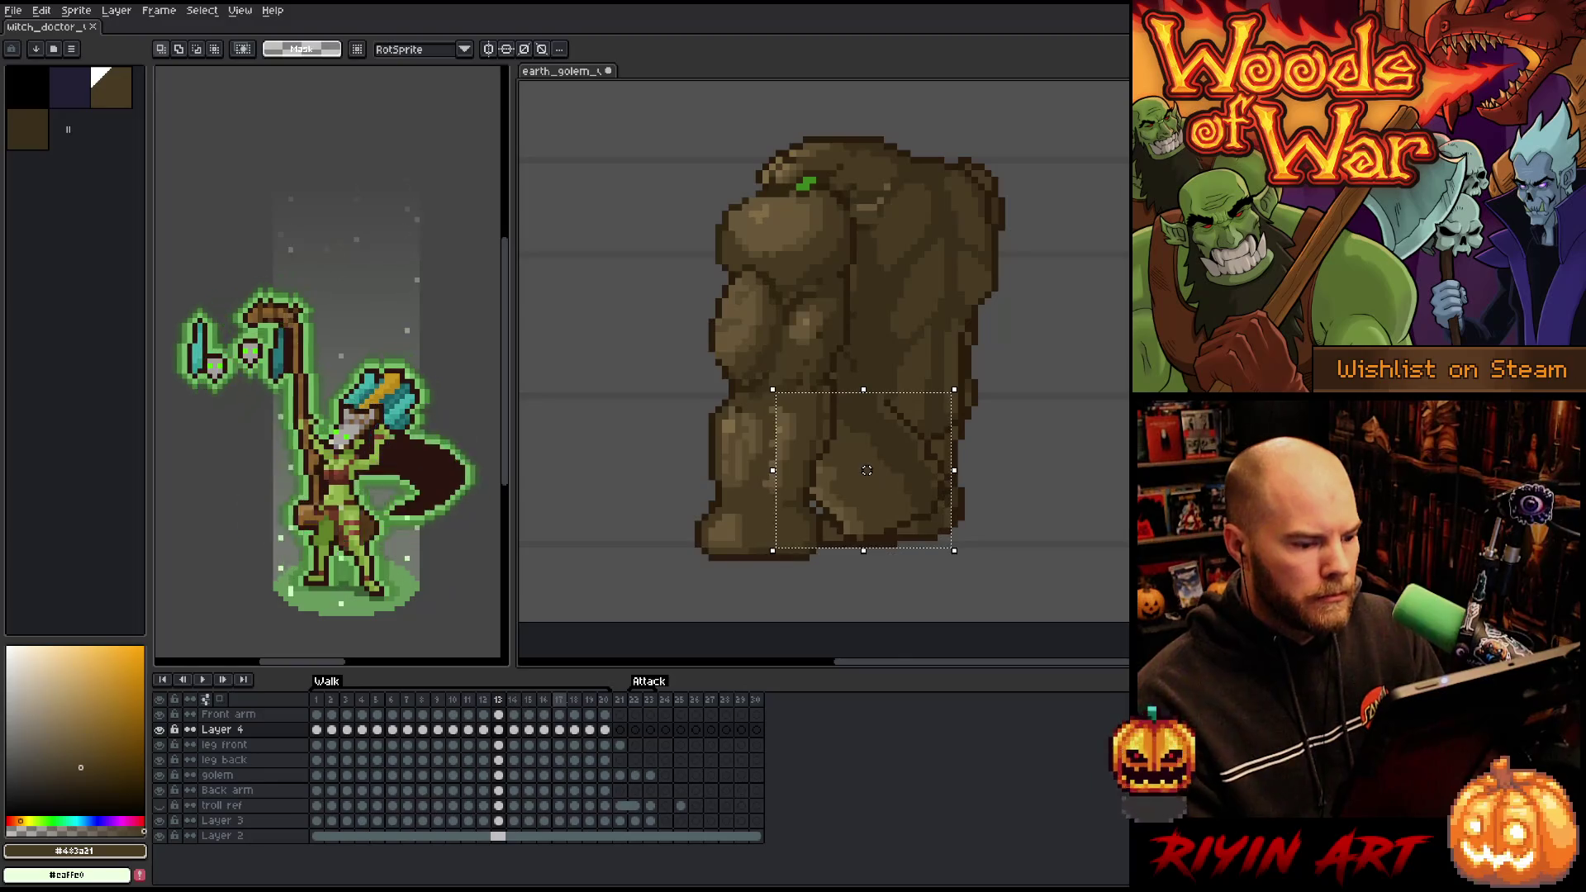
{"action": "left_click_drag", "start_coordinate": [867, 470], "coordinate": [859, 476]}
{"action": "key", "text": "Return"}
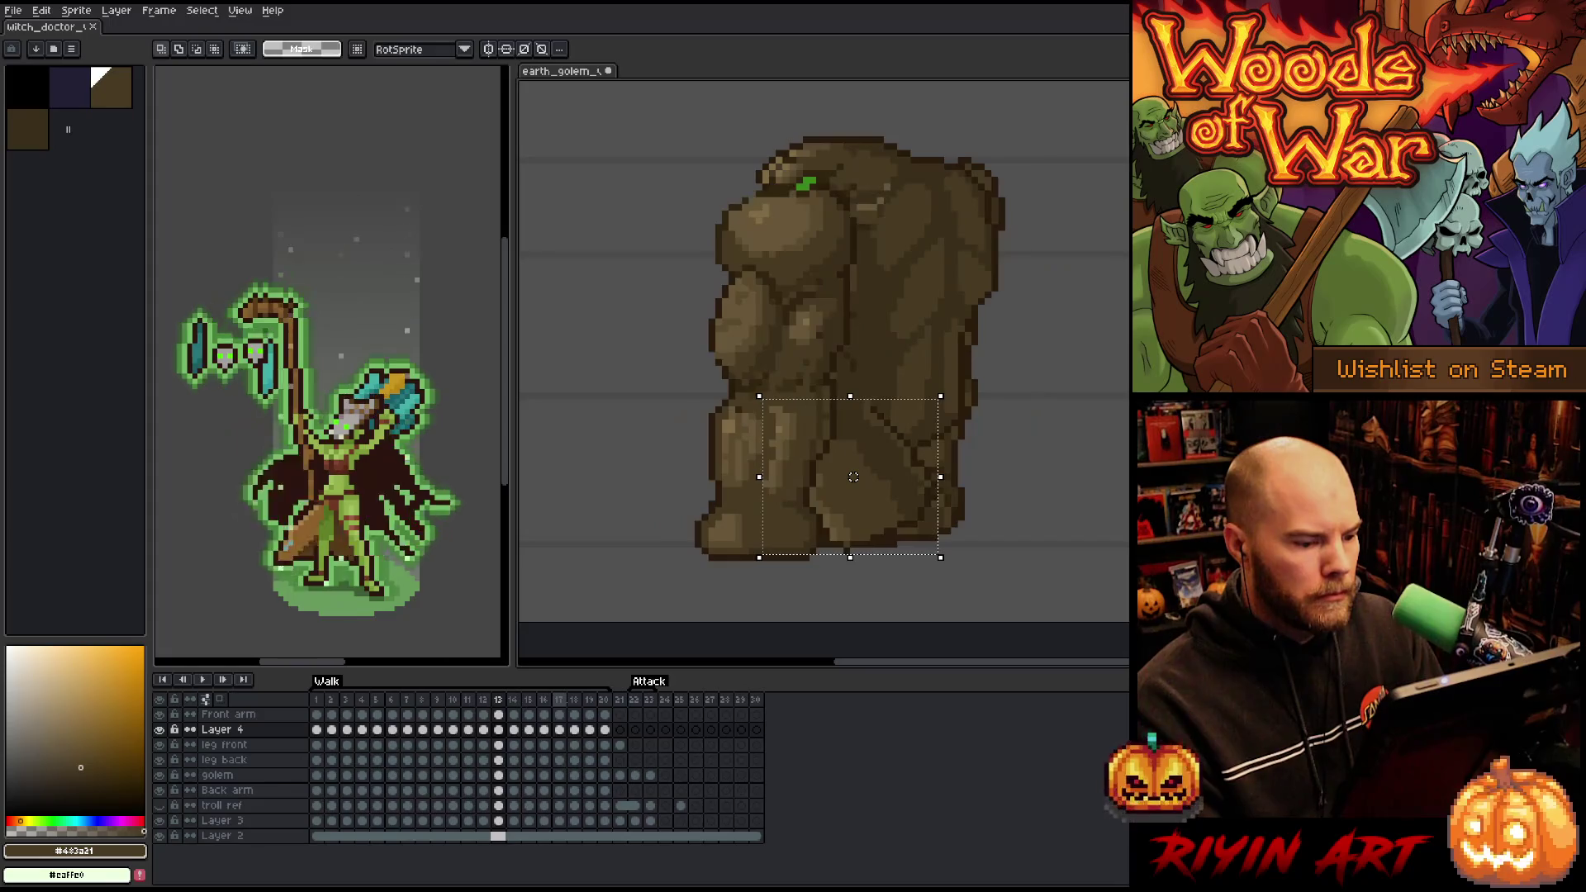
{"action": "key", "text": "."}
{"action": "left_click_drag", "start_coordinate": [854, 477], "coordinate": [860, 470]}
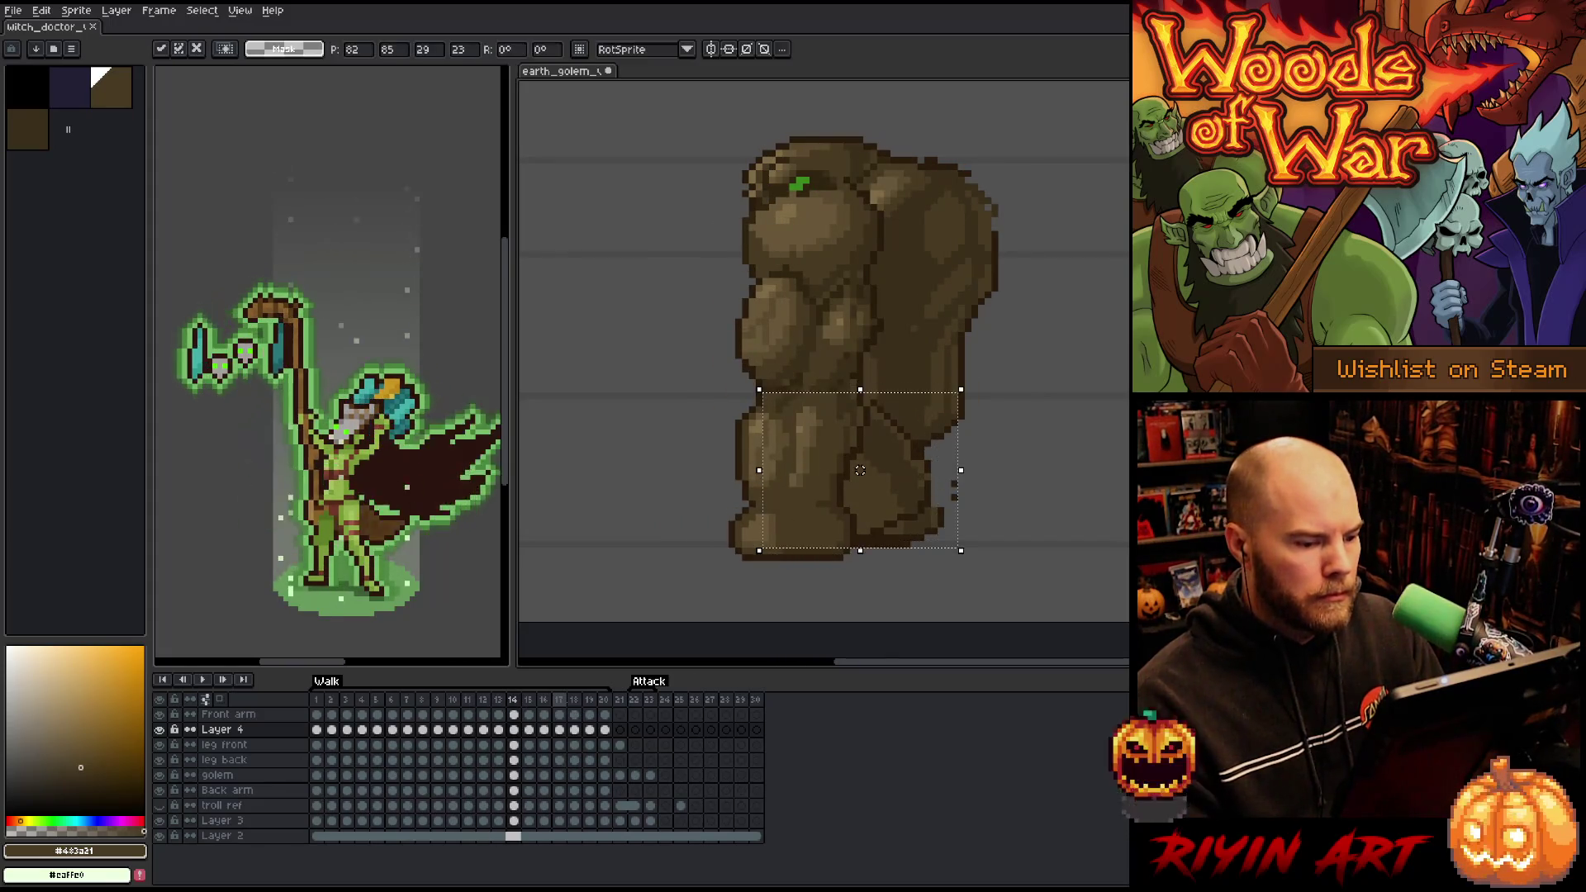
{"action": "key", "text": "Return"}
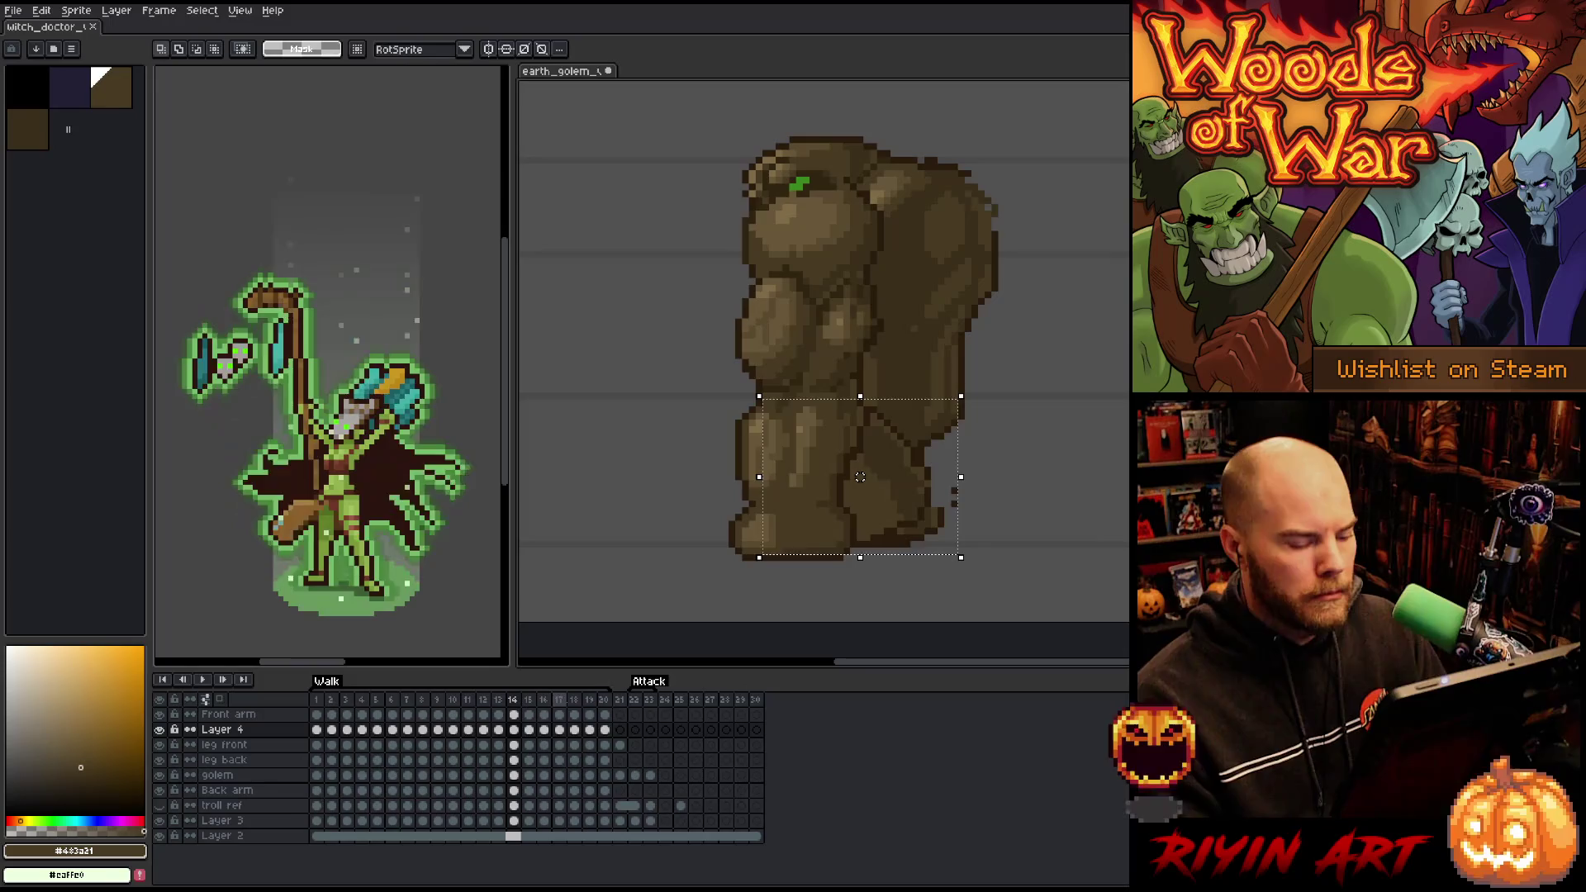
- Clear the stray pixels beside the legs, shift frame 14's leg left, and replay the walk cycle
{"action": "left_click_drag", "start_coordinate": [1062, 444], "coordinate": [914, 537]}
{"action": "left_click", "coordinate": [988, 490]}
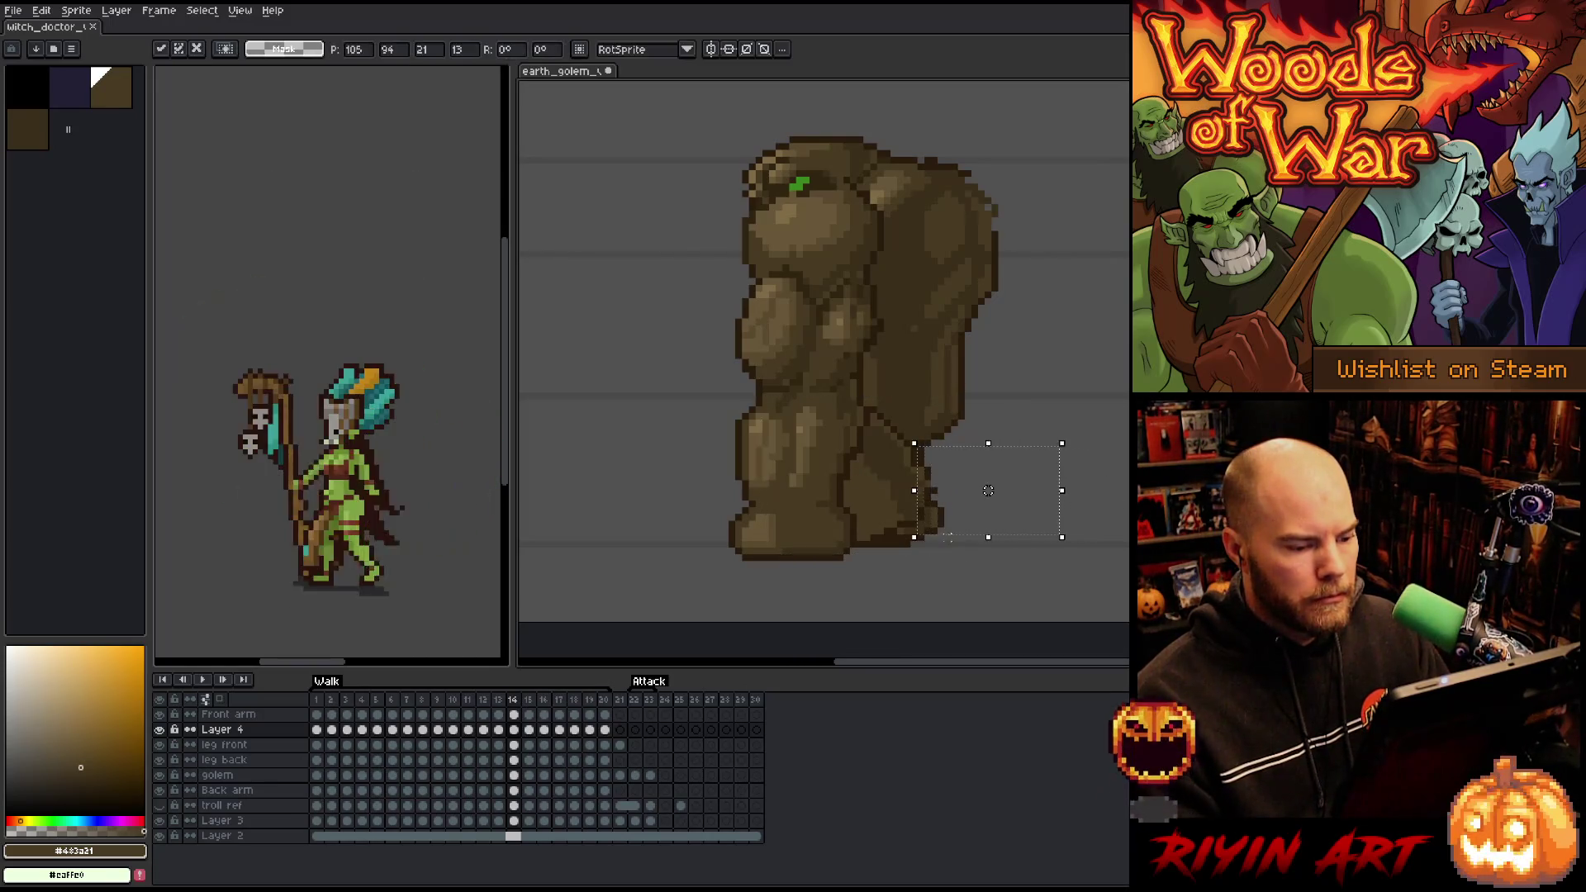
{"action": "key", "text": "ctrl+d"}
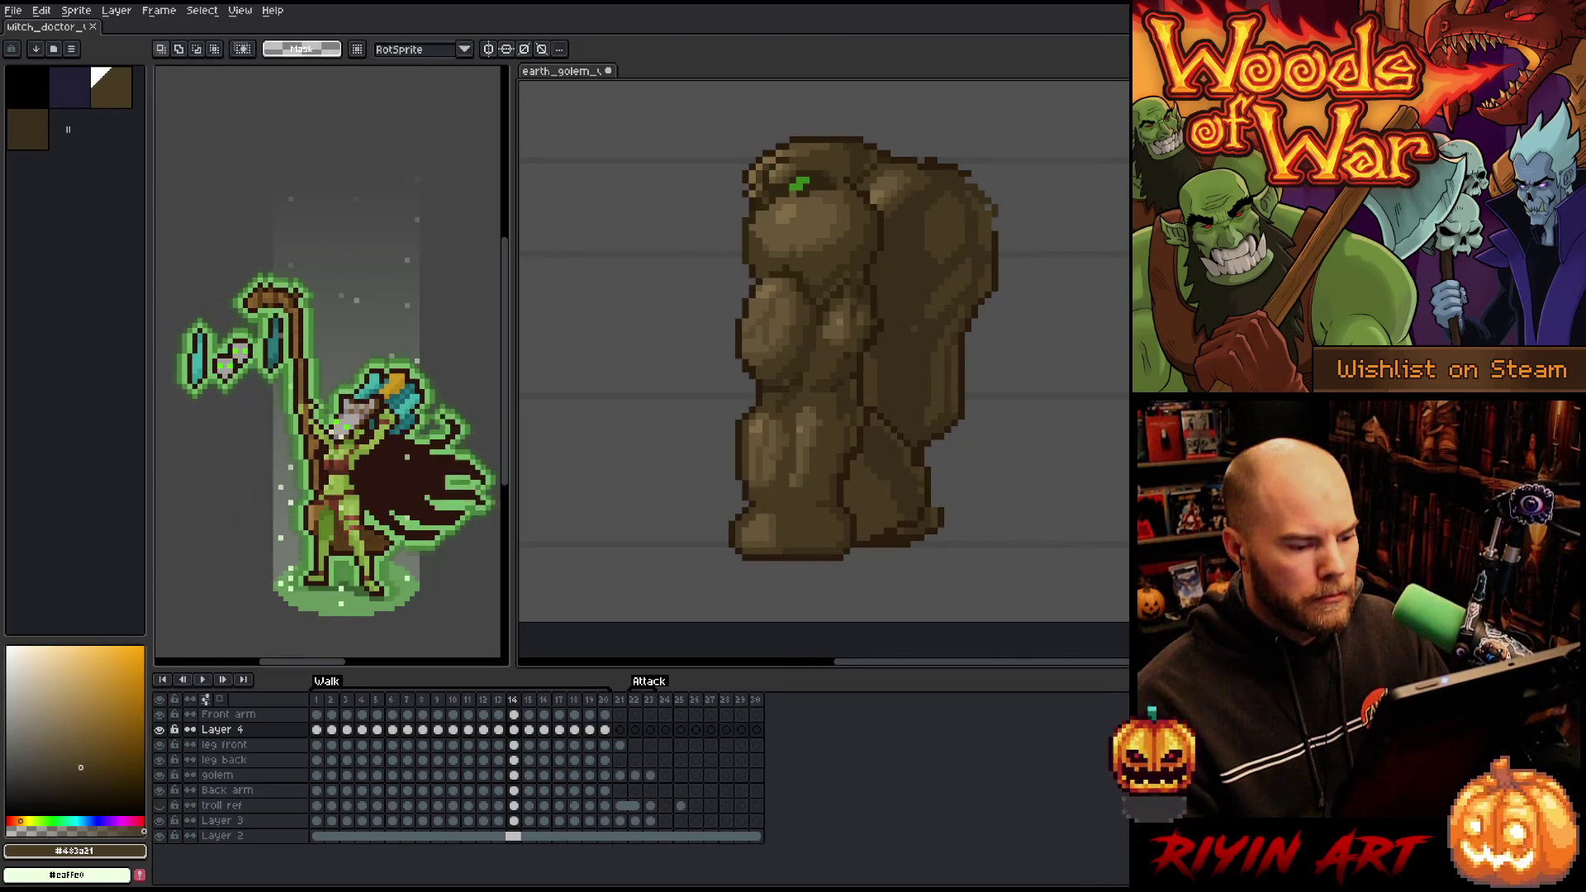
{"action": "key", "text": "Left"}
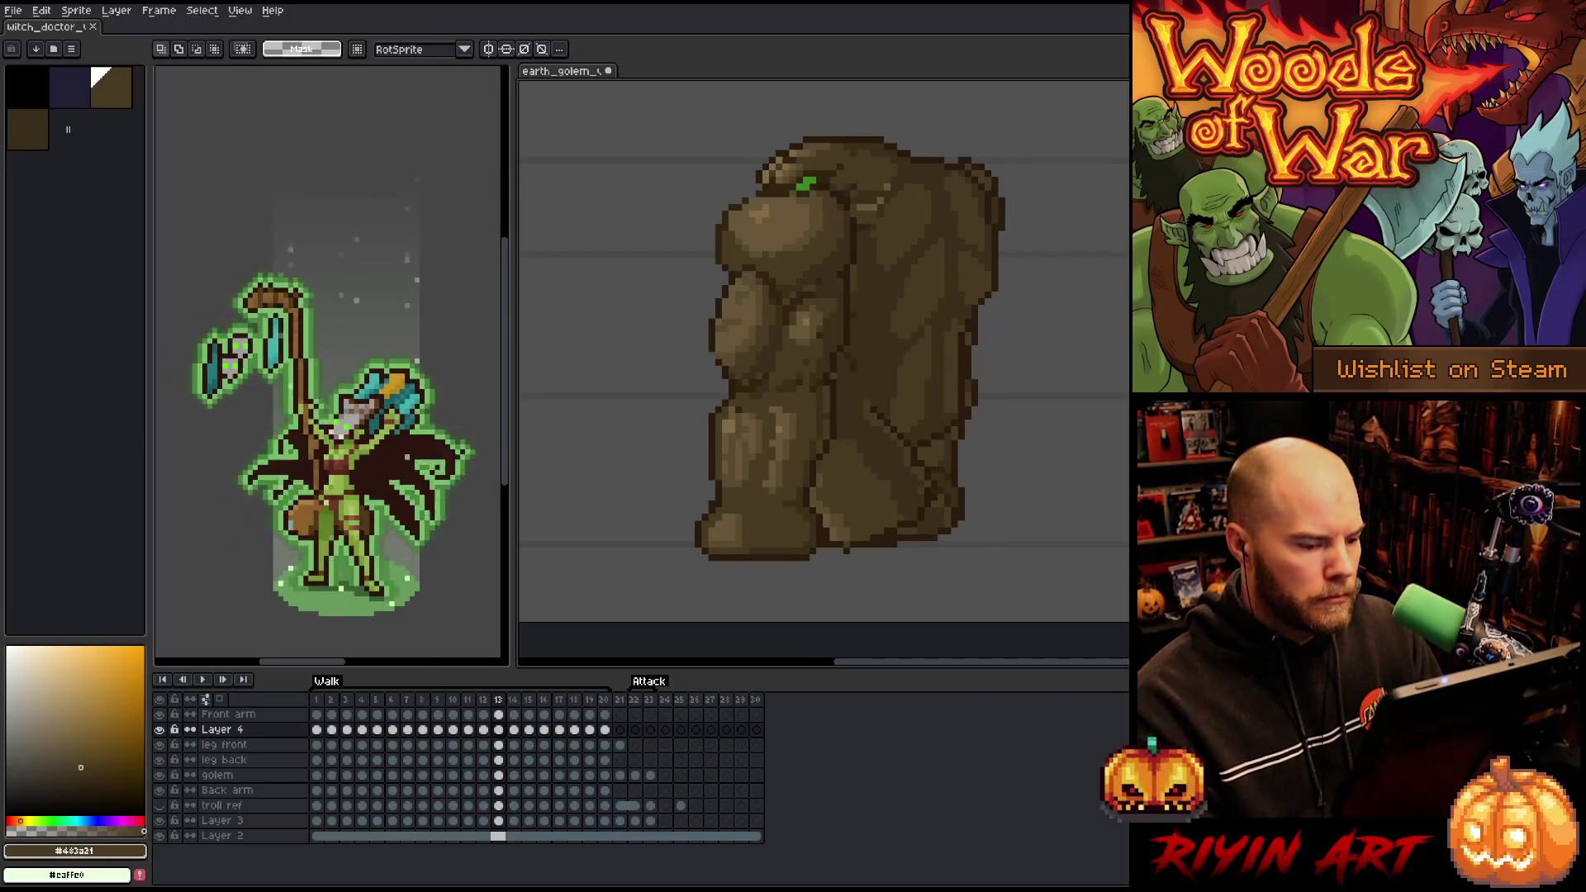
{"action": "key", "text": "Right"}
{"action": "left_click_drag", "start_coordinate": [846, 476], "coordinate": [840, 476]}
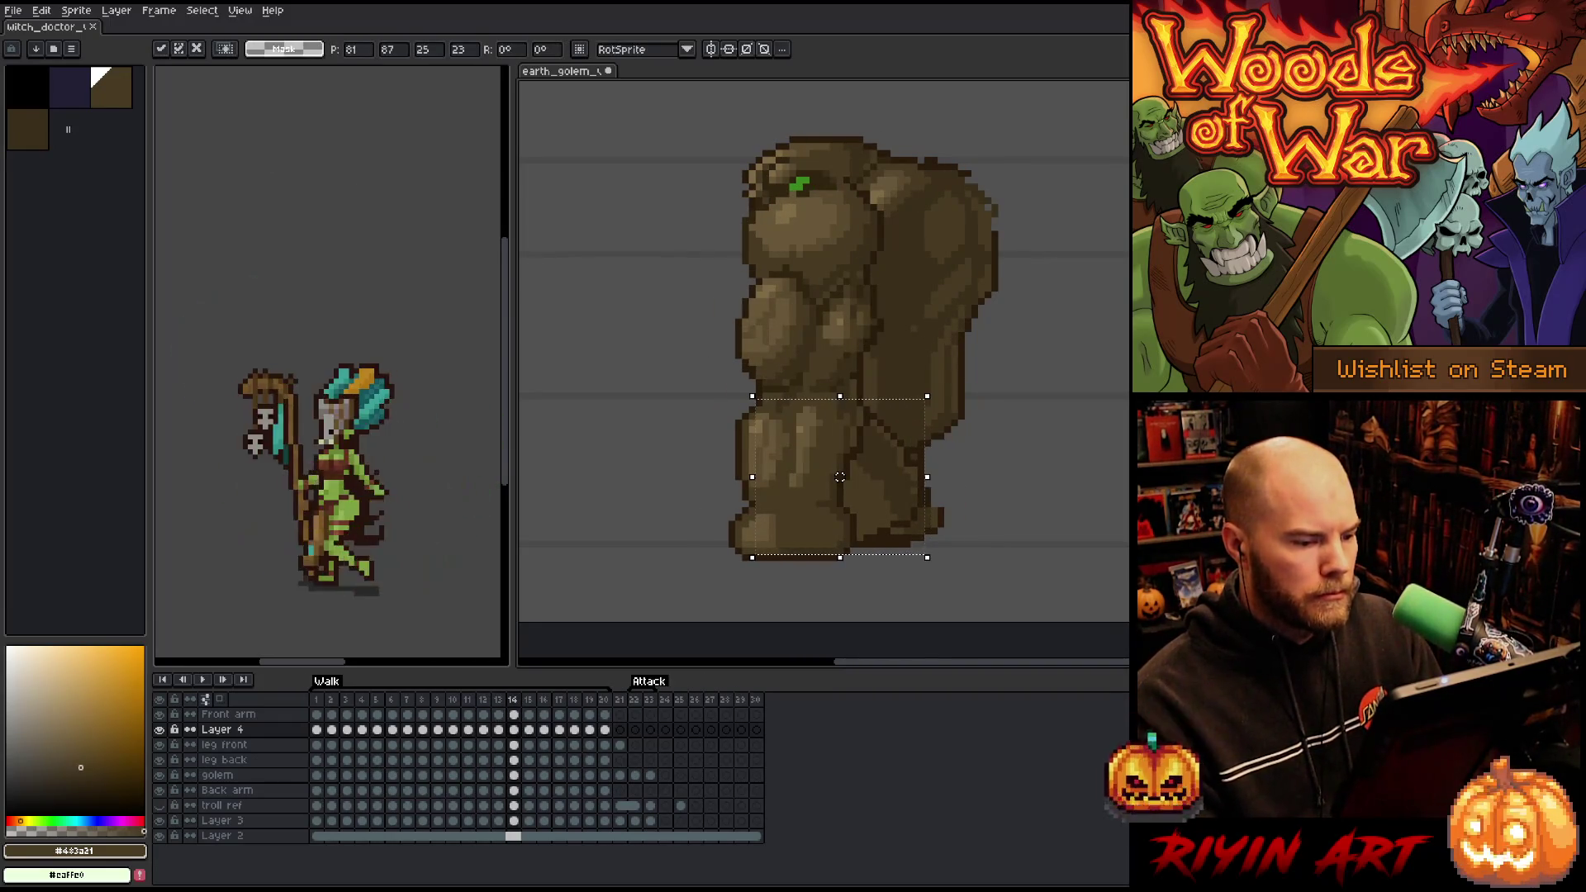
{"action": "key", "text": "Right"}
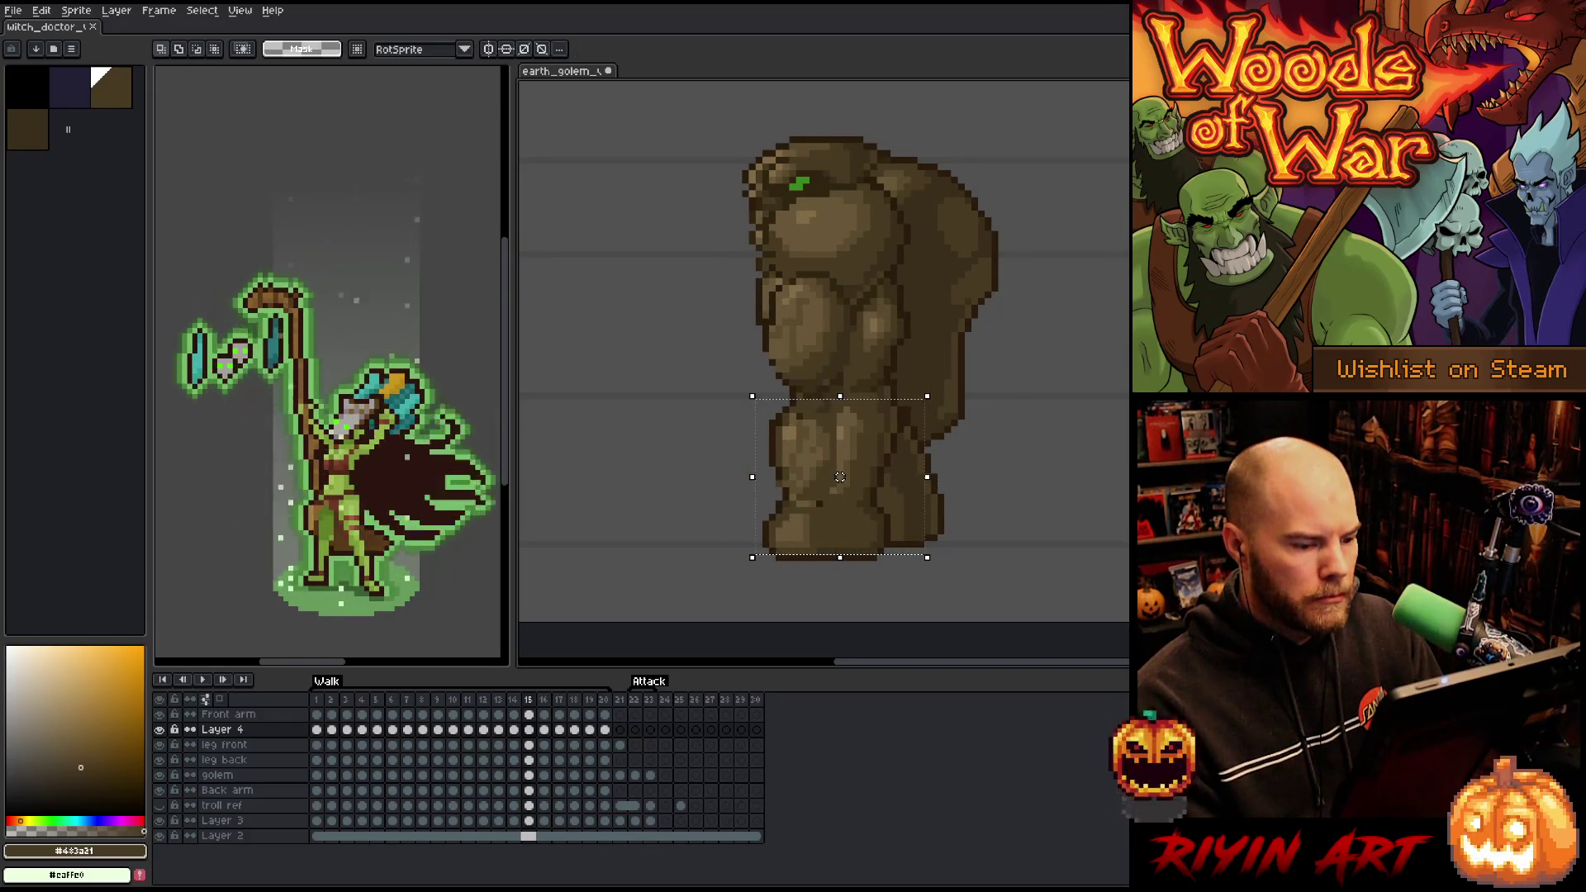
{"action": "key", "text": "Return"}
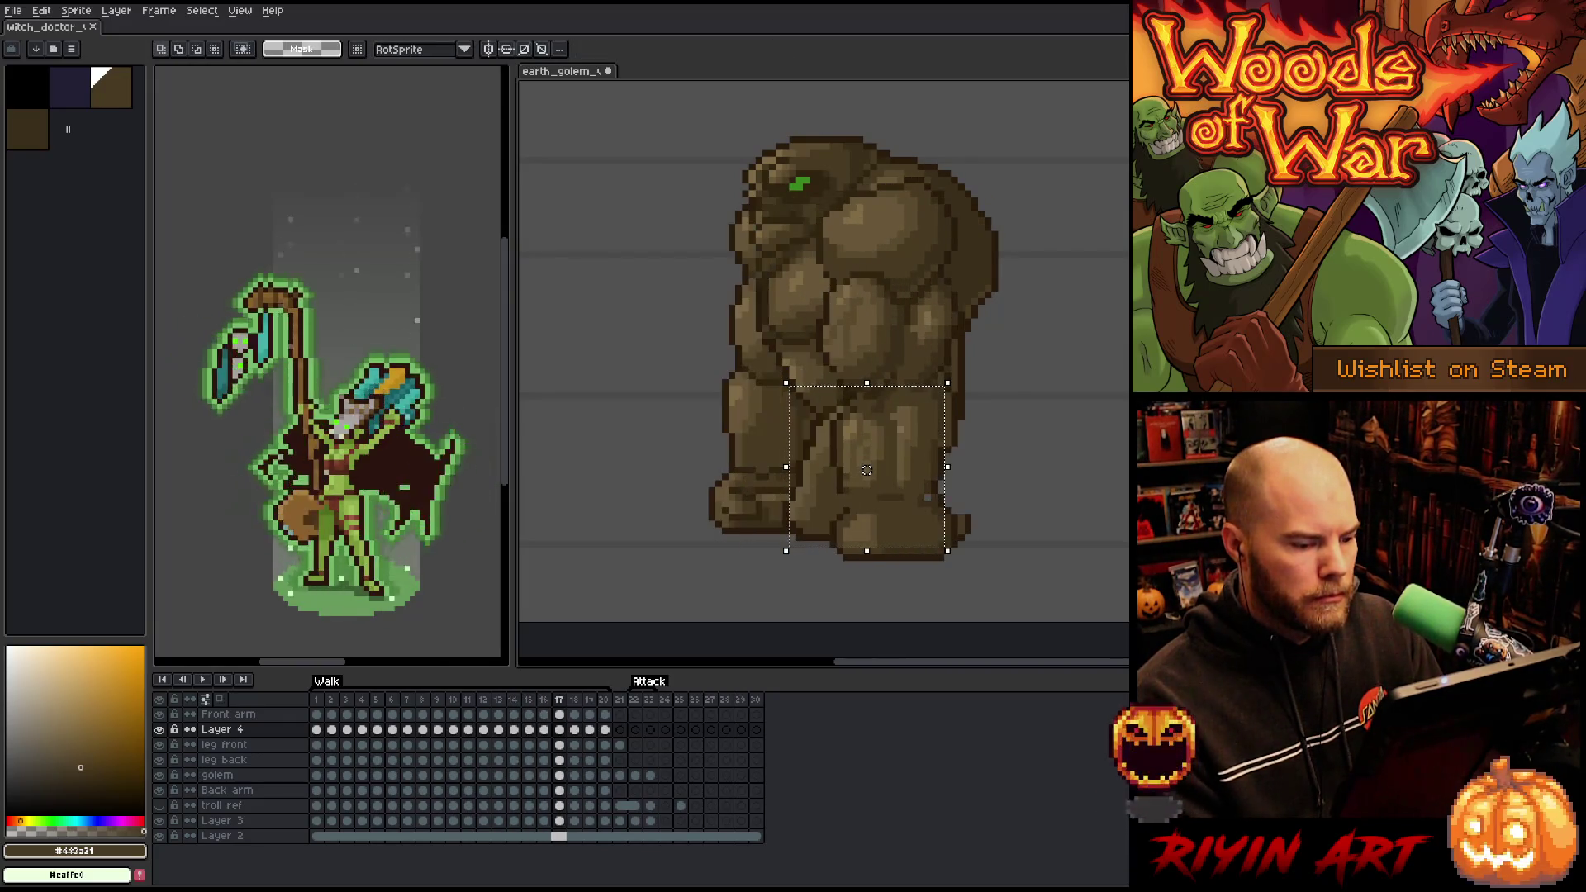
{"action": "key", "text": "Return"}
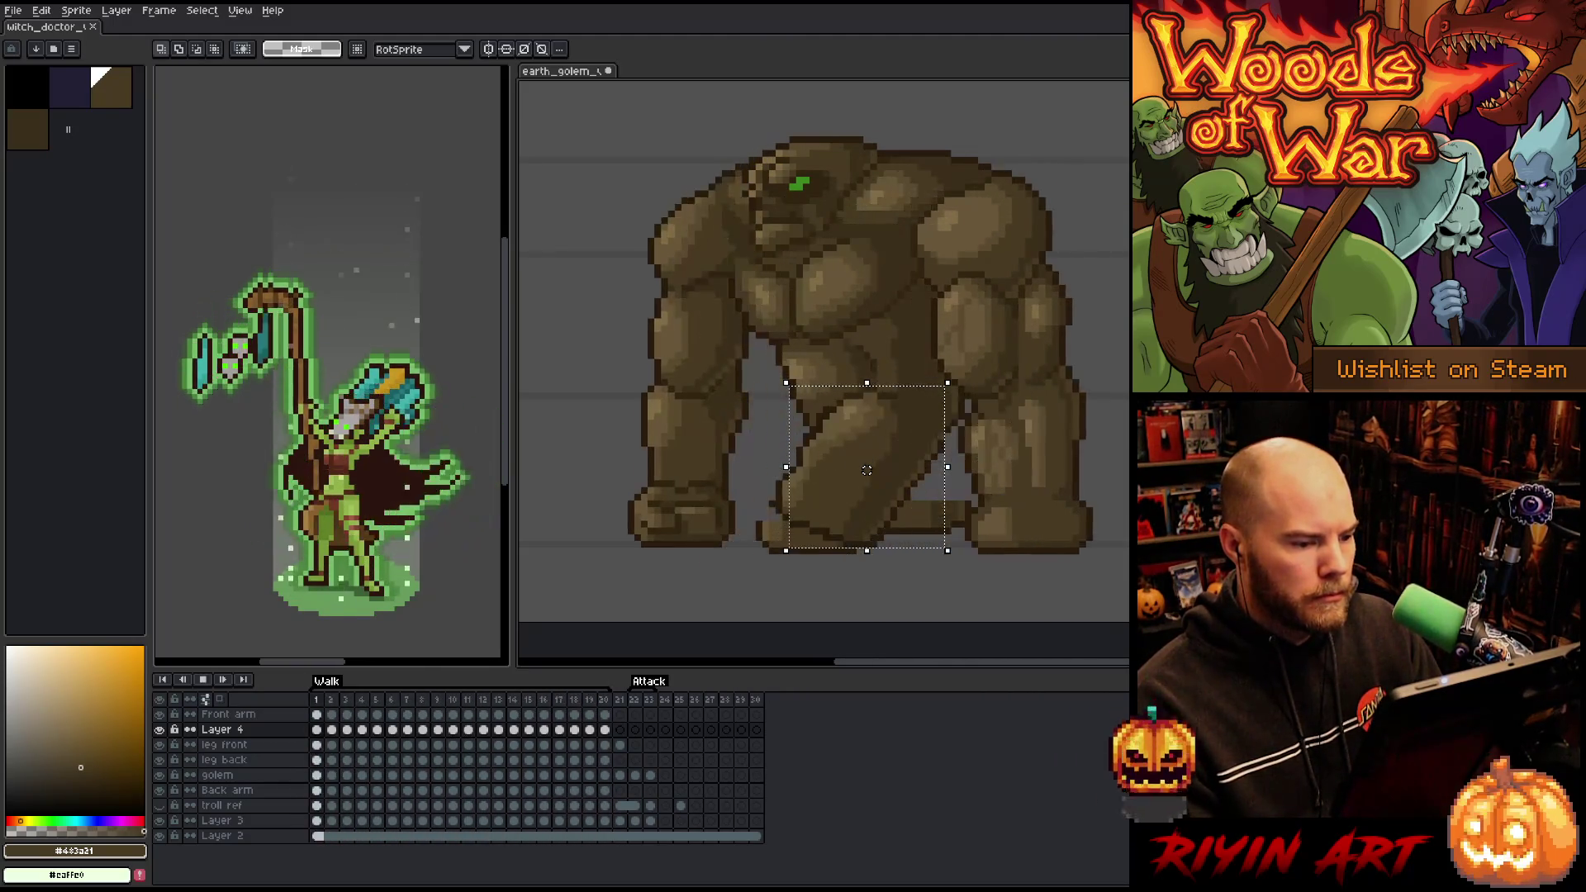
{"action": "key", "text": "Return"}
{"action": "key", "text": "Return"}
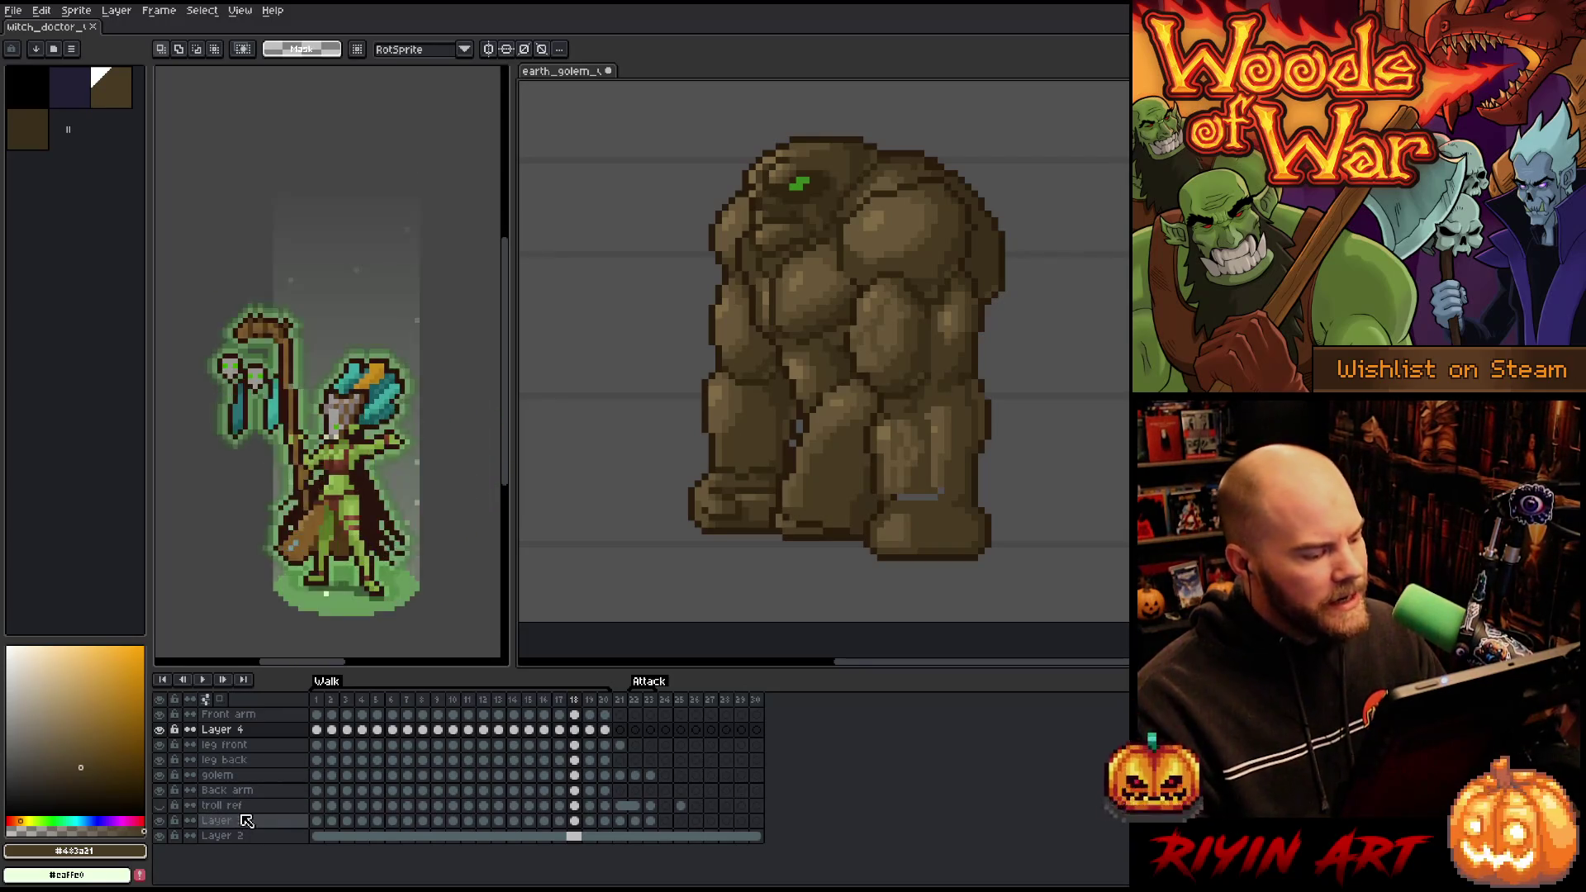
- Make the Back arm layer active and go to walk frame 8
{"action": "left_click", "coordinate": [250, 793]}
{"action": "left_click", "coordinate": [318, 791]}
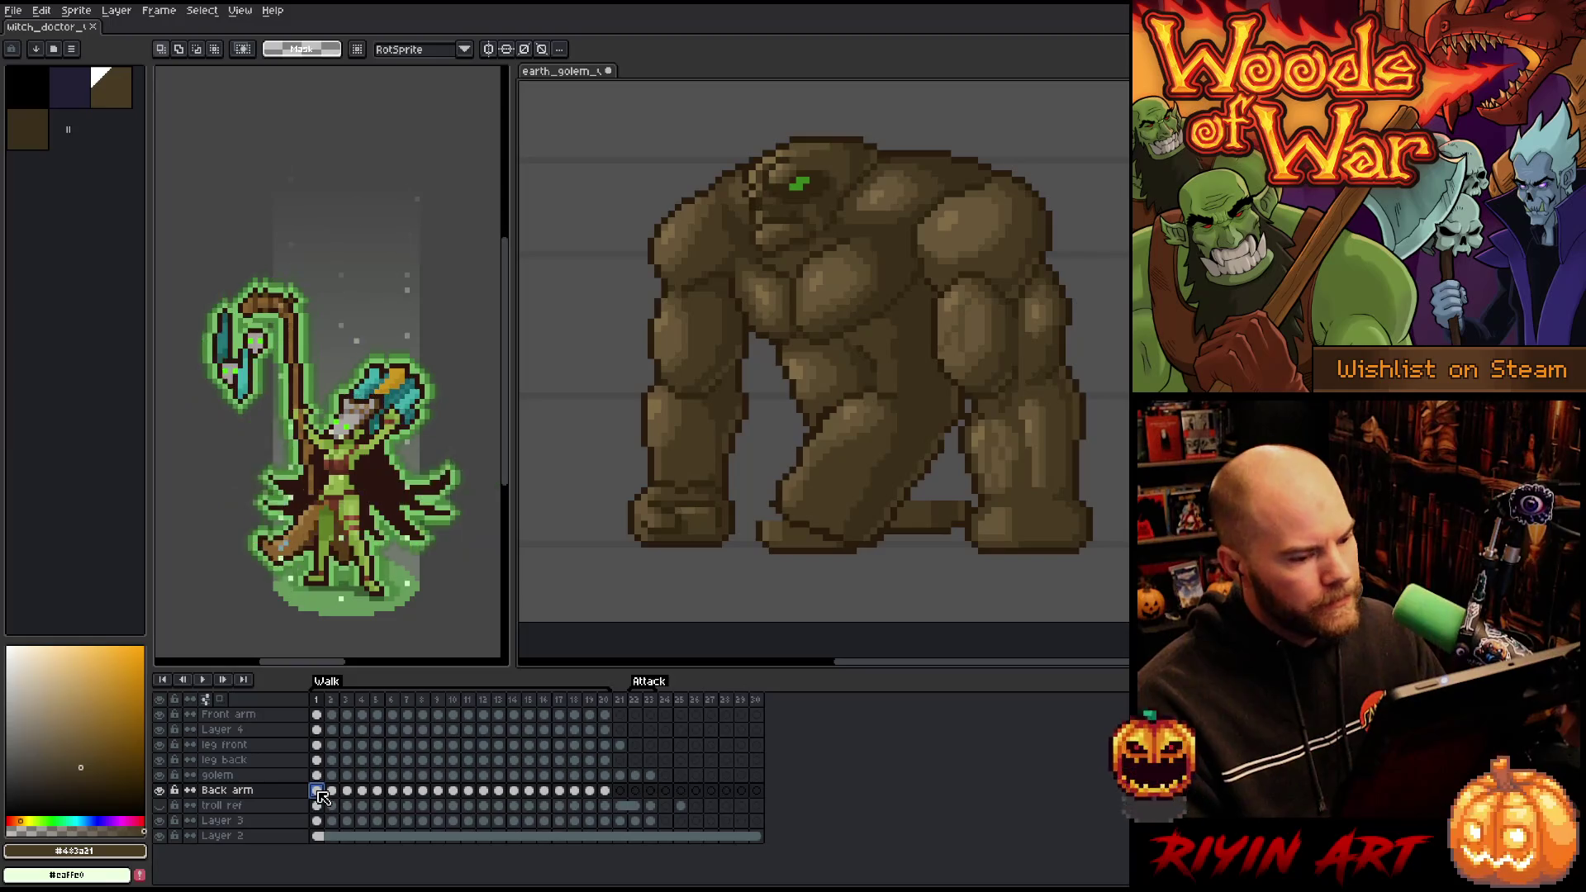
{"action": "key", "text": "Right"}
{"action": "key", "text": "Right"}
{"action": "key", "text": "Right"}
{"action": "key", "text": "Right"}
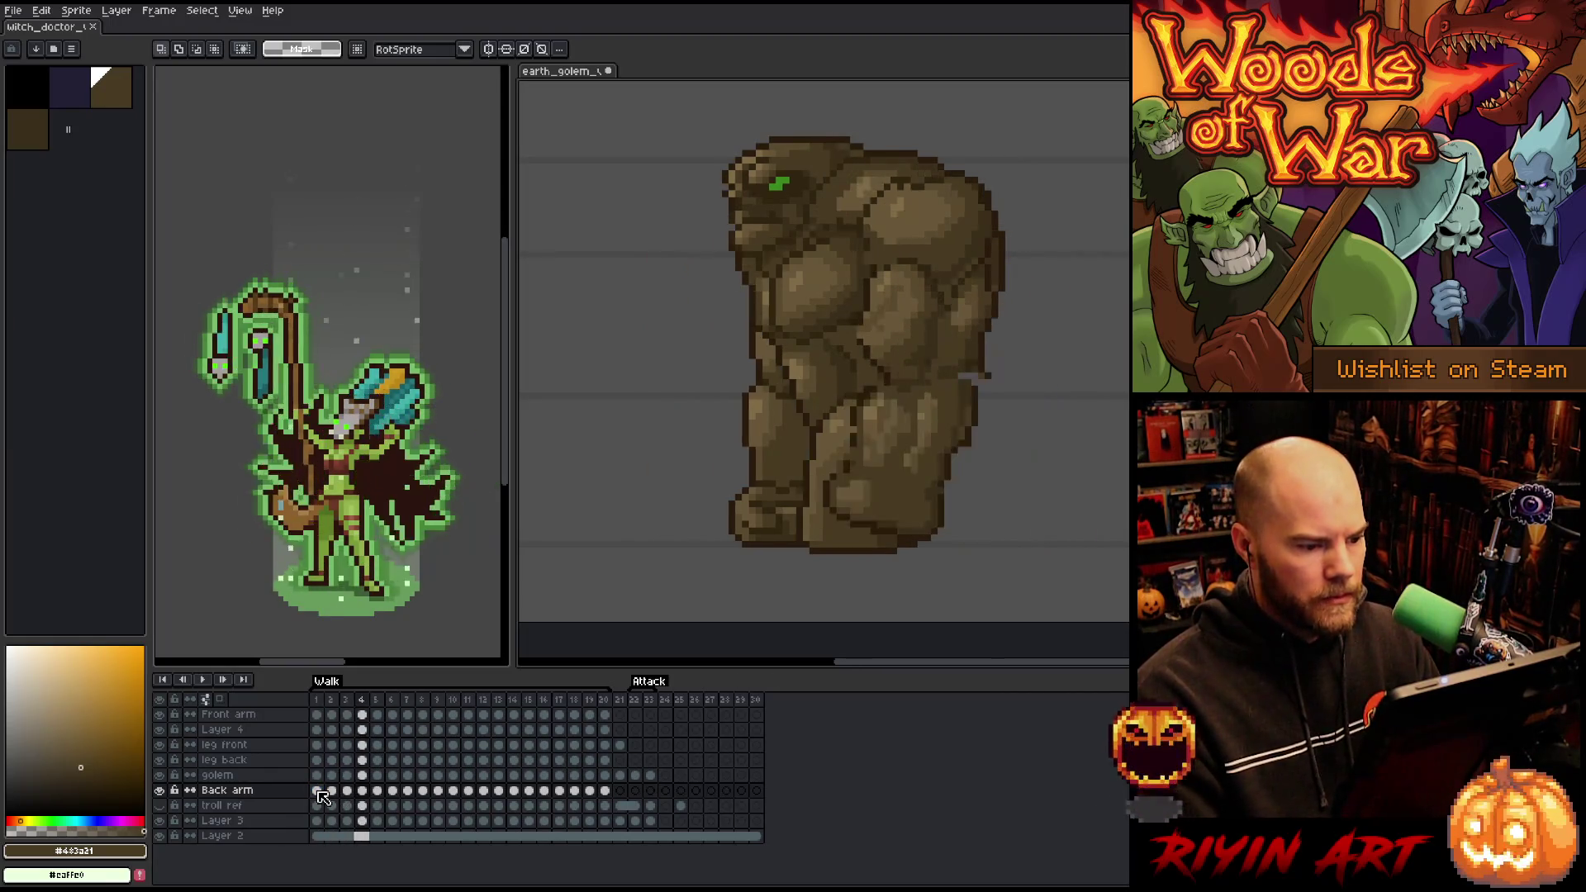
{"action": "key", "text": "Right"}
{"action": "key", "text": "Right"}
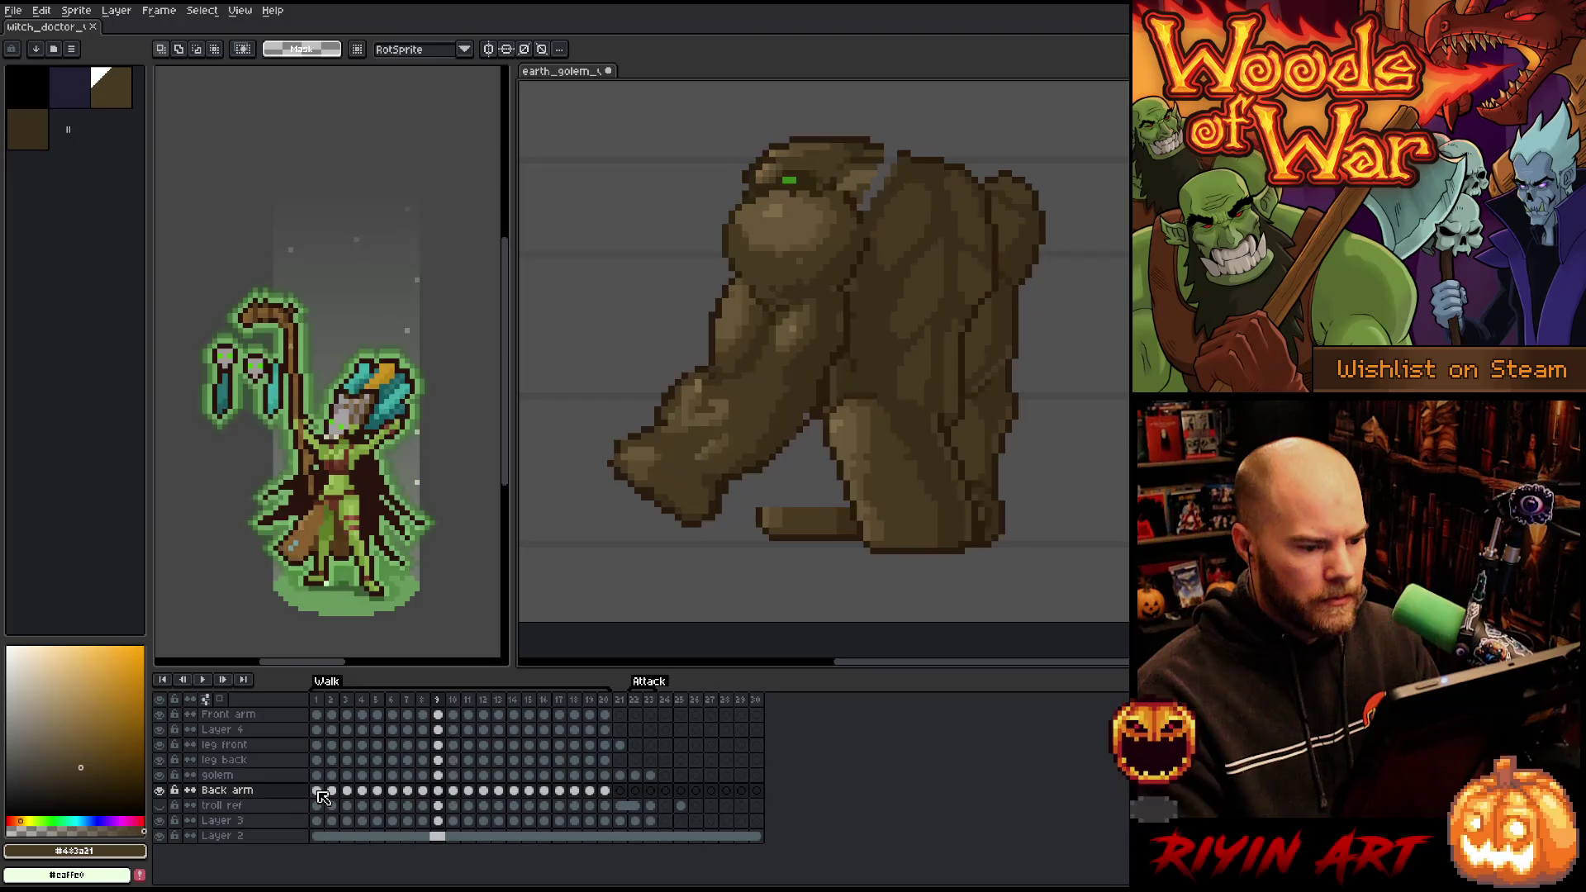
{"action": "key", "text": "Left"}
{"action": "key", "text": "Left"}
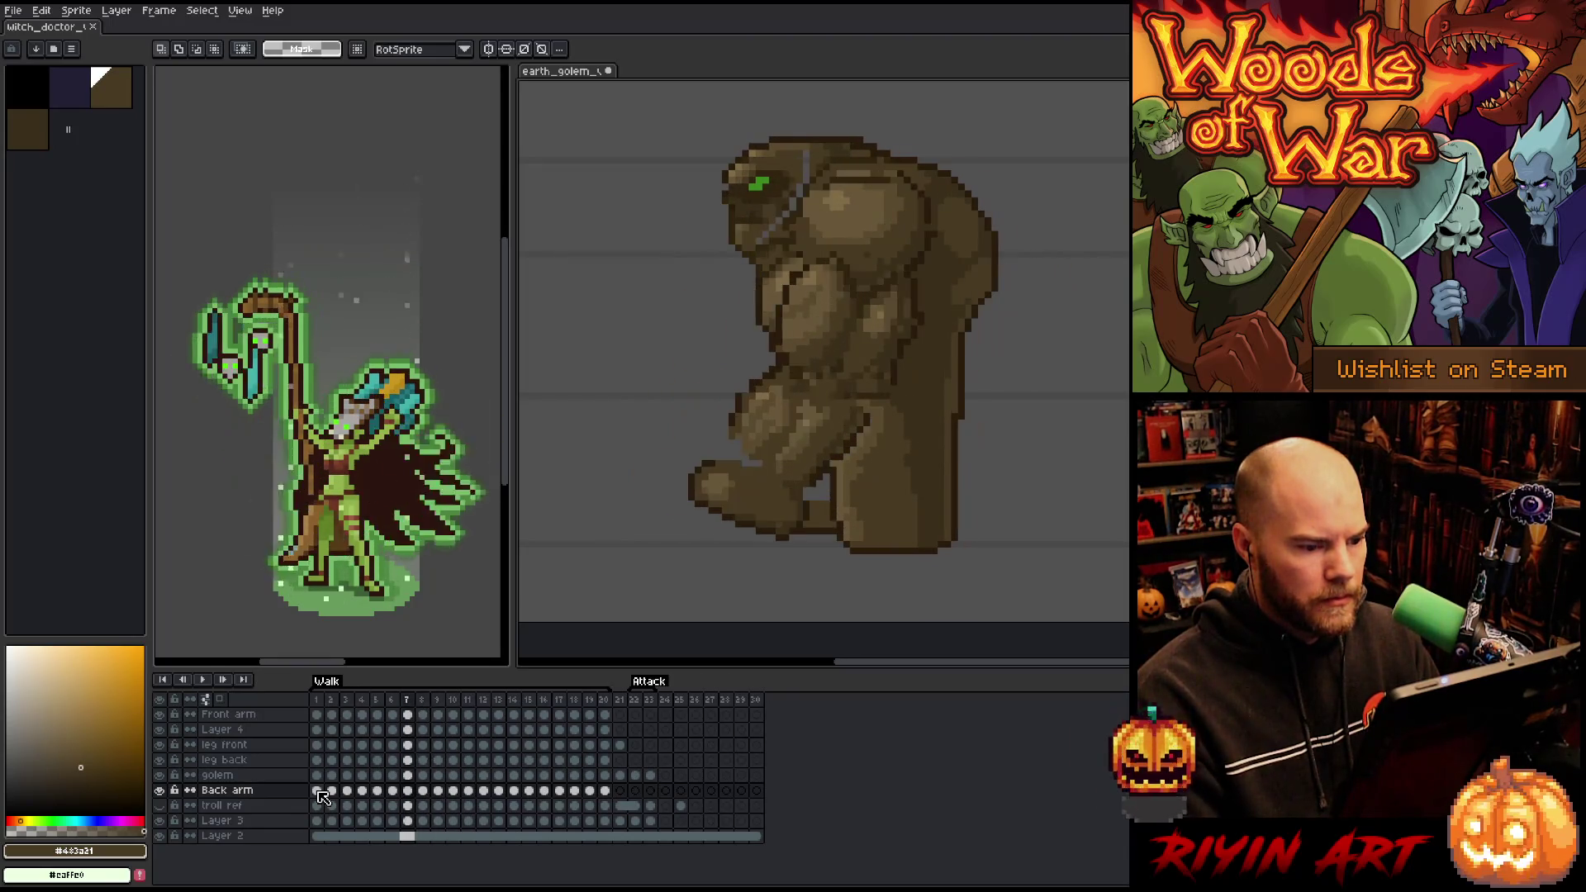
{"action": "key", "text": "Right"}
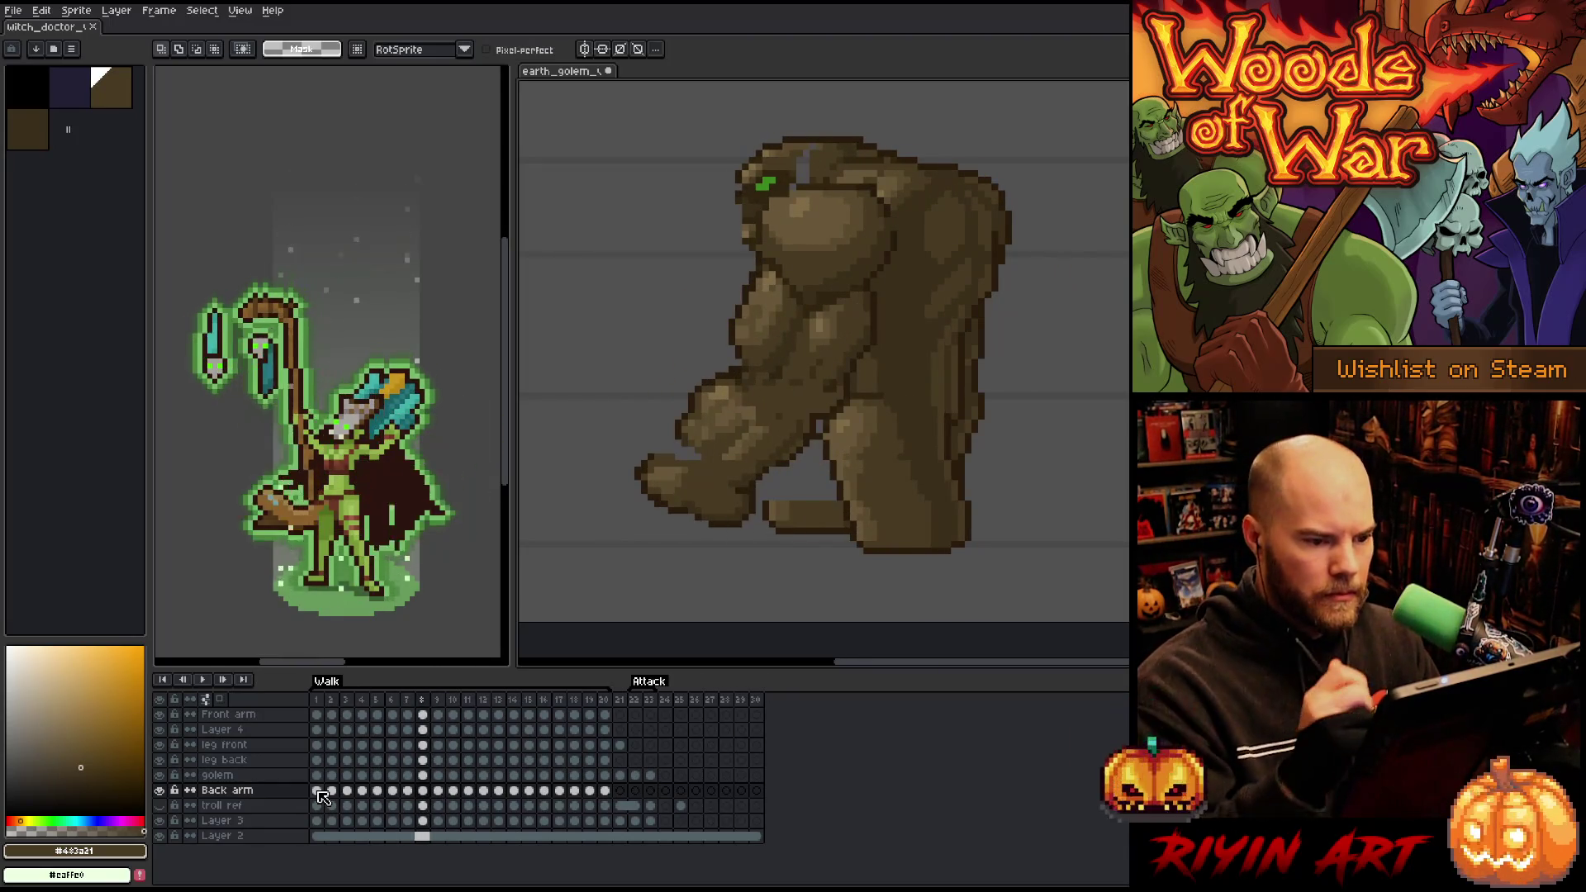
- Lasso the back arm and shoulder and rotate them about 6.6° toward the body
{"action": "mouse_move", "coordinate": [1055, 187]}
{"action": "left_mouse_down"}
{"action": "mouse_move", "coordinate": [1032, 336]}
{"action": "mouse_move", "coordinate": [906, 379]}
{"action": "mouse_move", "coordinate": [937, 156]}
{"action": "mouse_move", "coordinate": [1061, 142]}
{"action": "left_mouse_up"}
{"action": "left_click", "coordinate": [983, 285]}
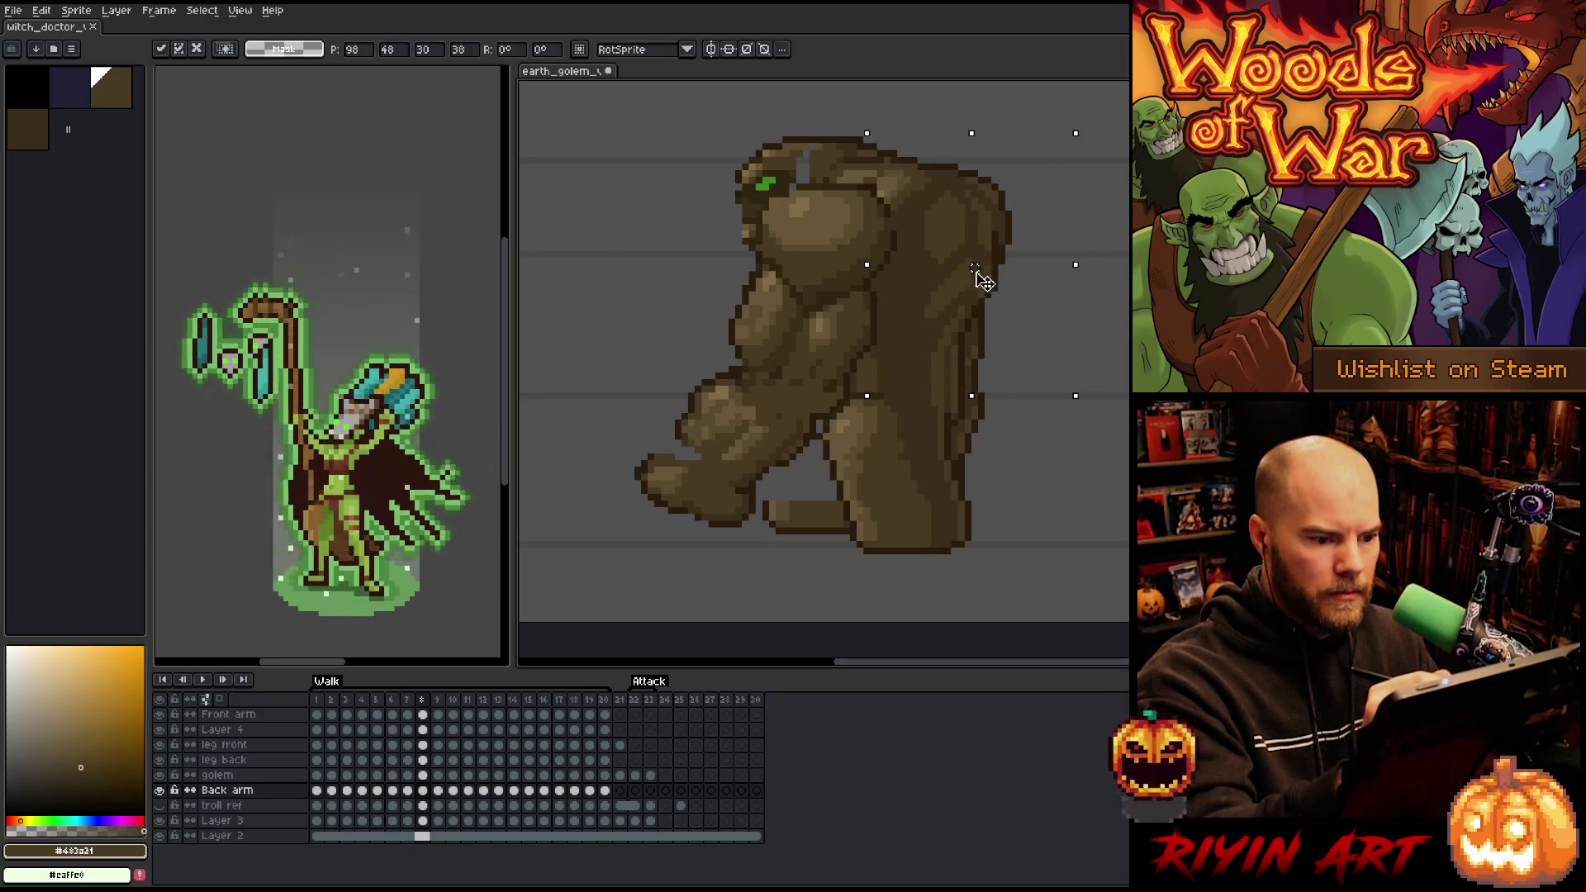
{"action": "left_click_drag", "start_coordinate": [1095, 120], "coordinate": [1065, 129]}
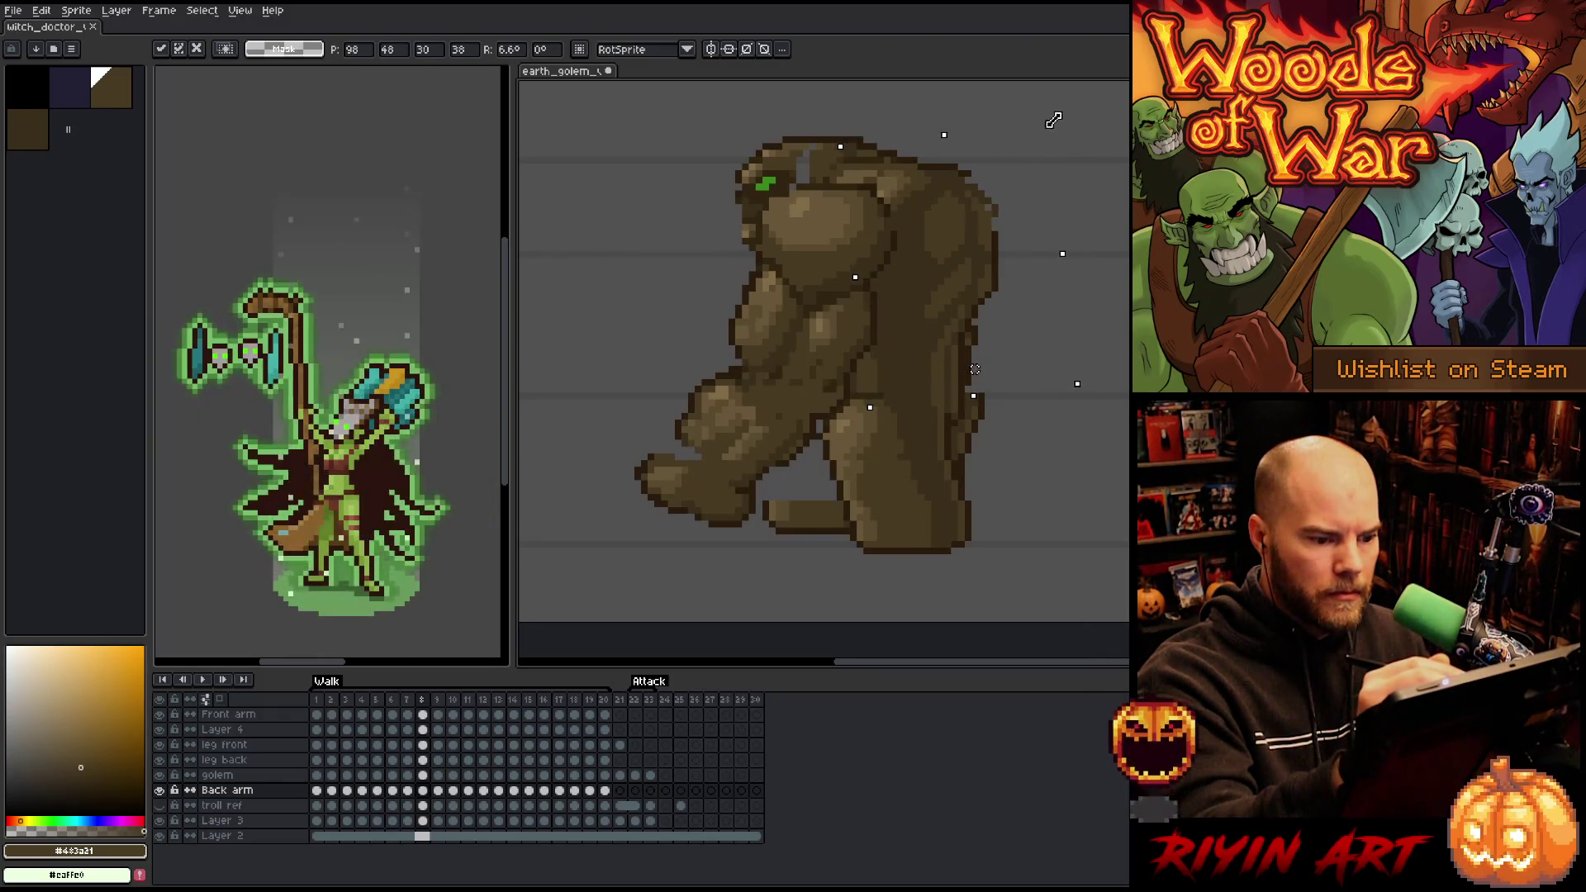
{"action": "key", "text": "b"}
{"action": "left_click", "coordinate": [974, 338], "text": "alt"}
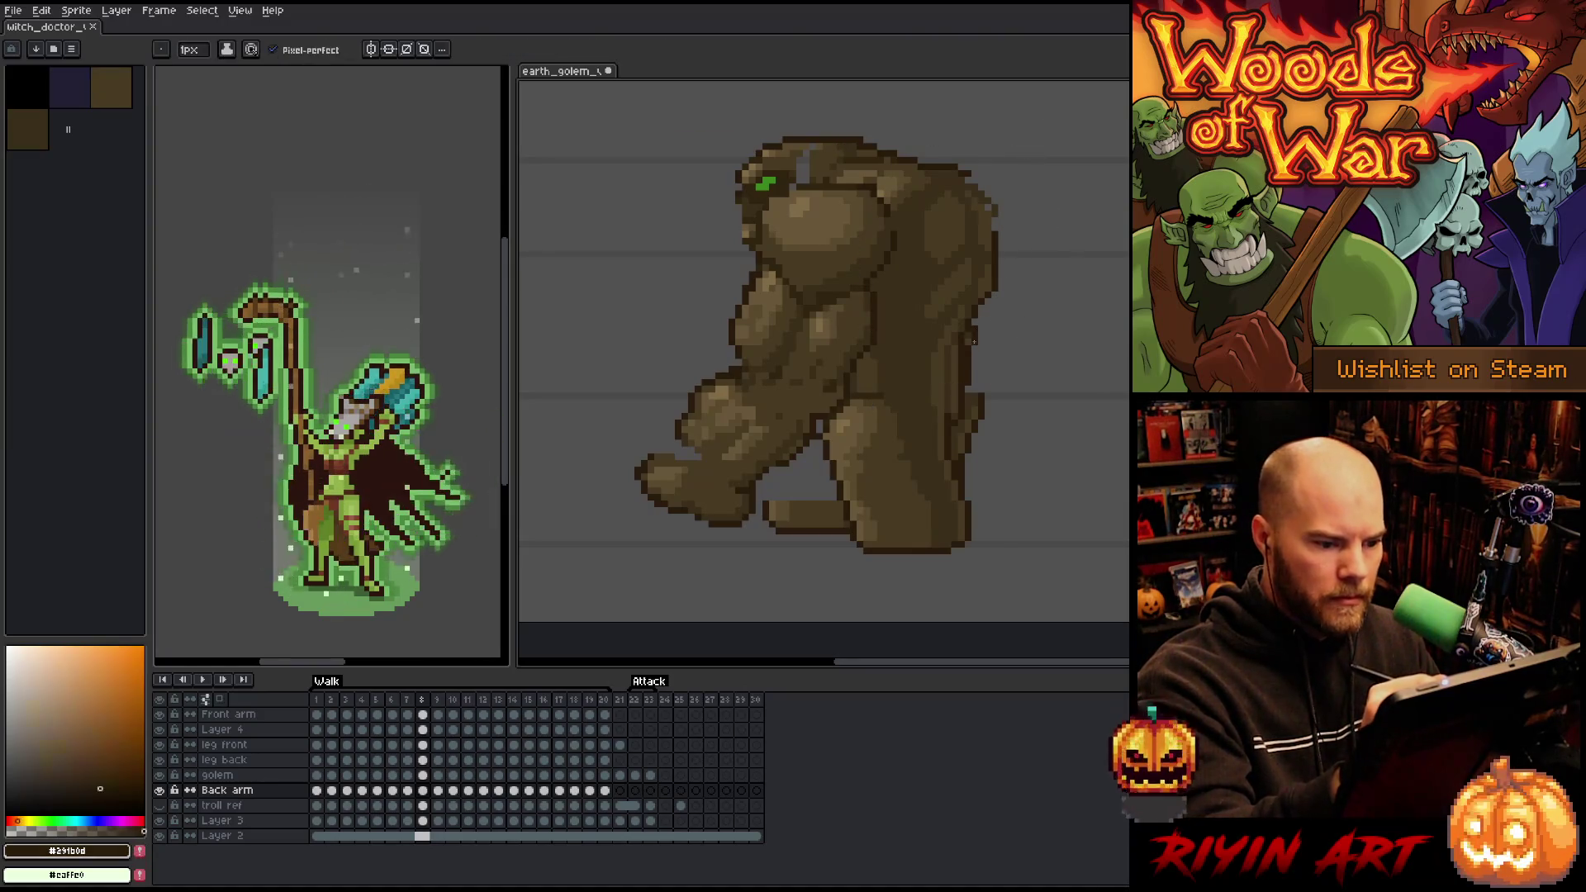
{"action": "left_click", "coordinate": [971, 392], "text": "alt"}
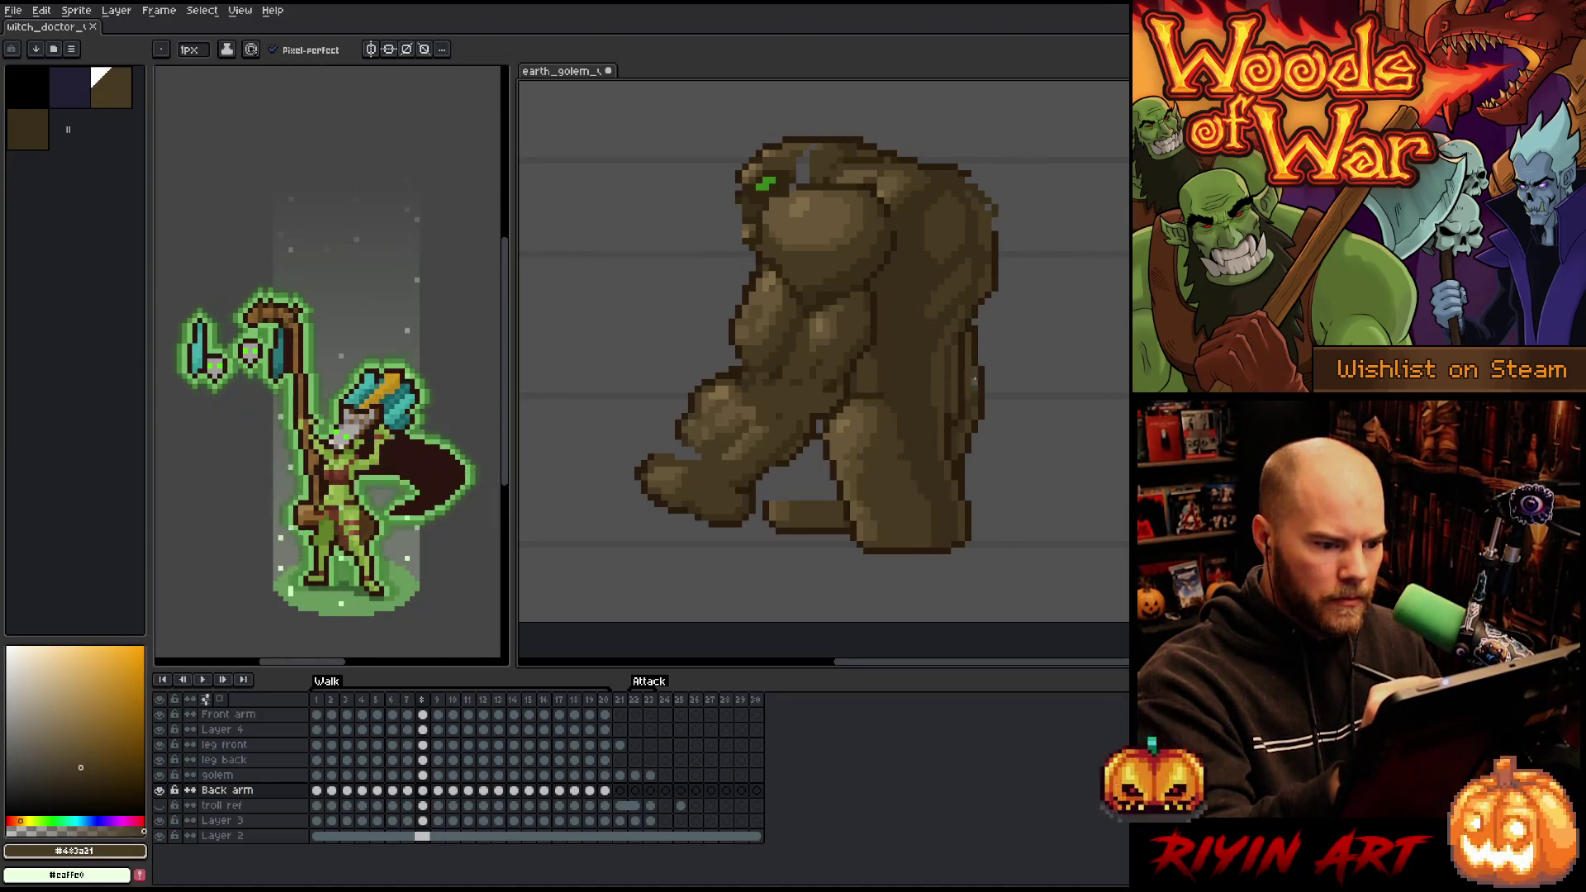
- On frame 9, lasso the back arm, rotate it about 14.5°, and apply the rotation
{"action": "left_click", "coordinate": [438, 790]}
{"action": "key", "text": "q"}
{"action": "mouse_move", "coordinate": [1082, 186]}
{"action": "left_mouse_down"}
{"action": "mouse_move", "coordinate": [991, 383]}
{"action": "mouse_move", "coordinate": [941, 169]}
{"action": "left_mouse_up"}
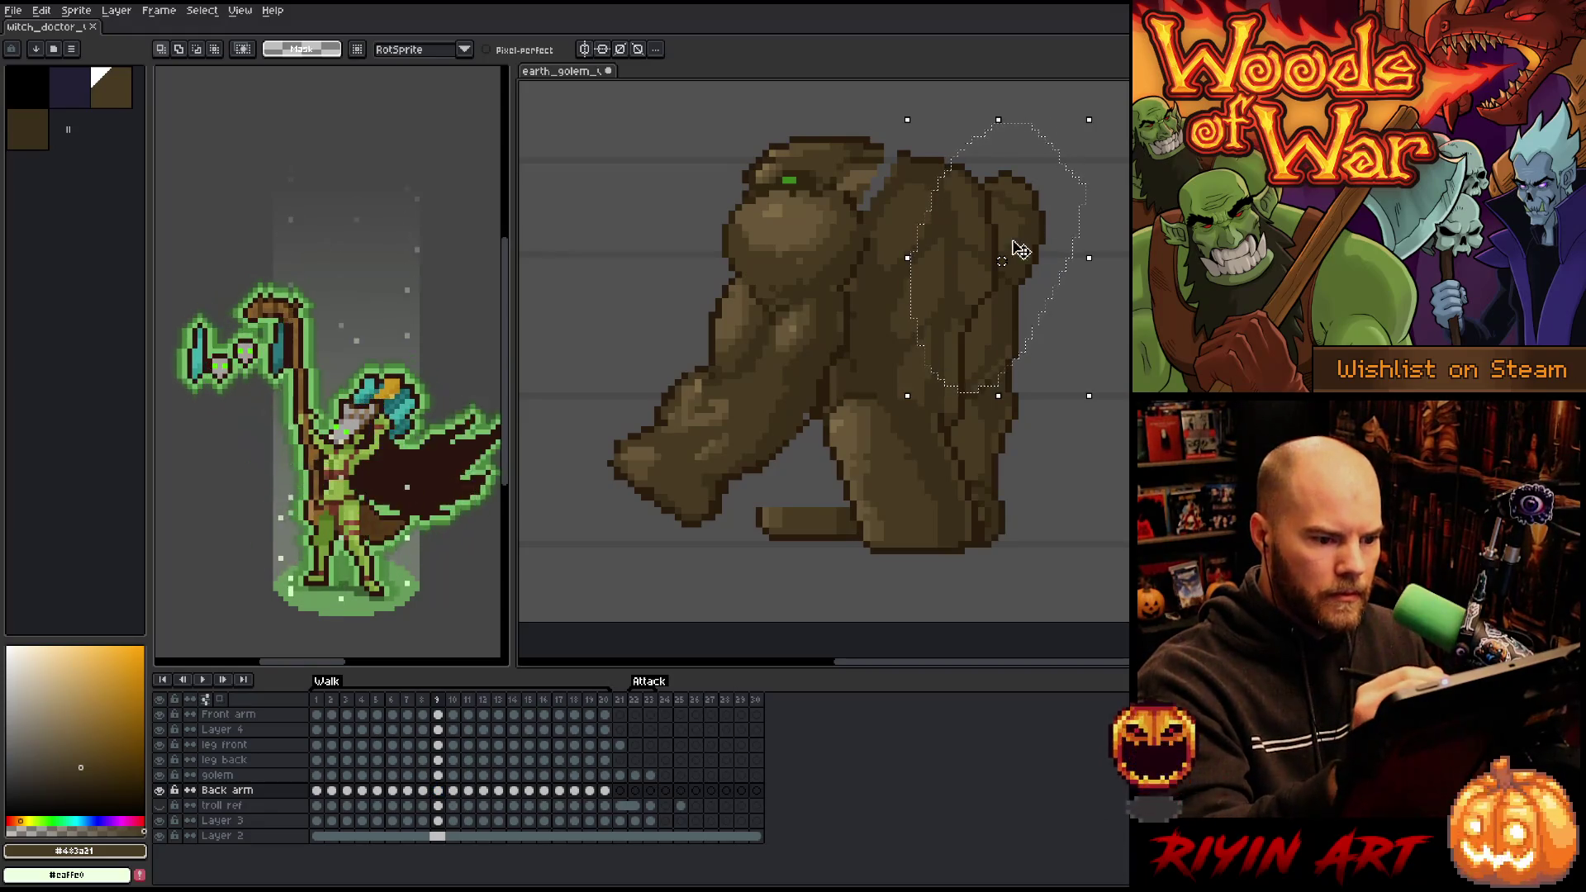
{"action": "left_click", "coordinate": [1001, 281]}
{"action": "left_click_drag", "start_coordinate": [1101, 113], "coordinate": [1031, 115]}
{"action": "key", "text": "Return"}
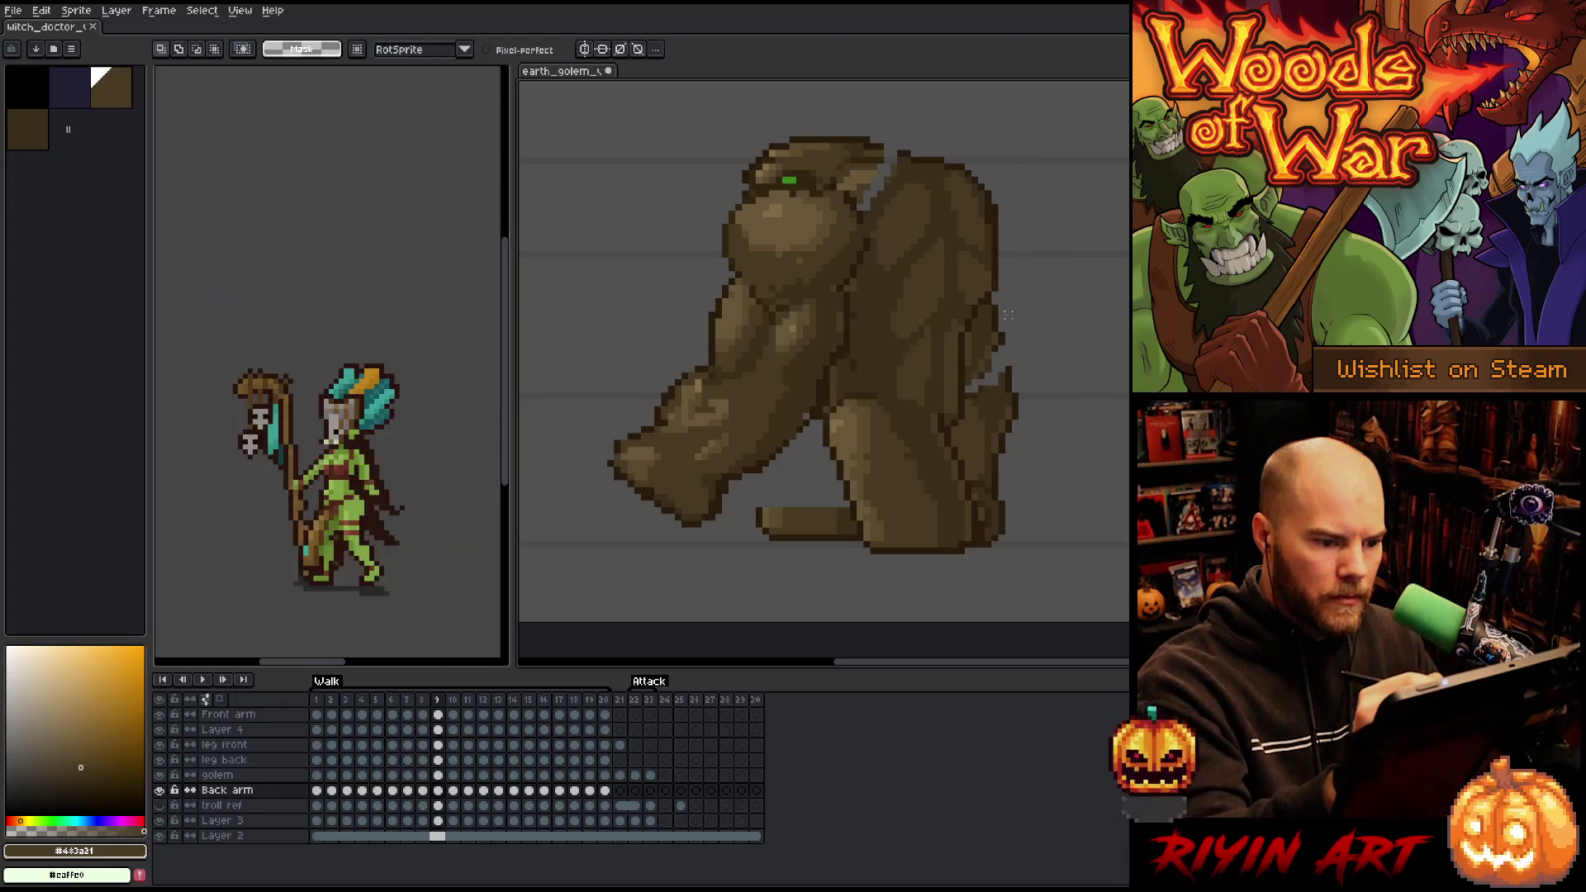
{"action": "key", "text": "b"}
{"action": "left_click", "coordinate": [980, 374], "text": "alt"}
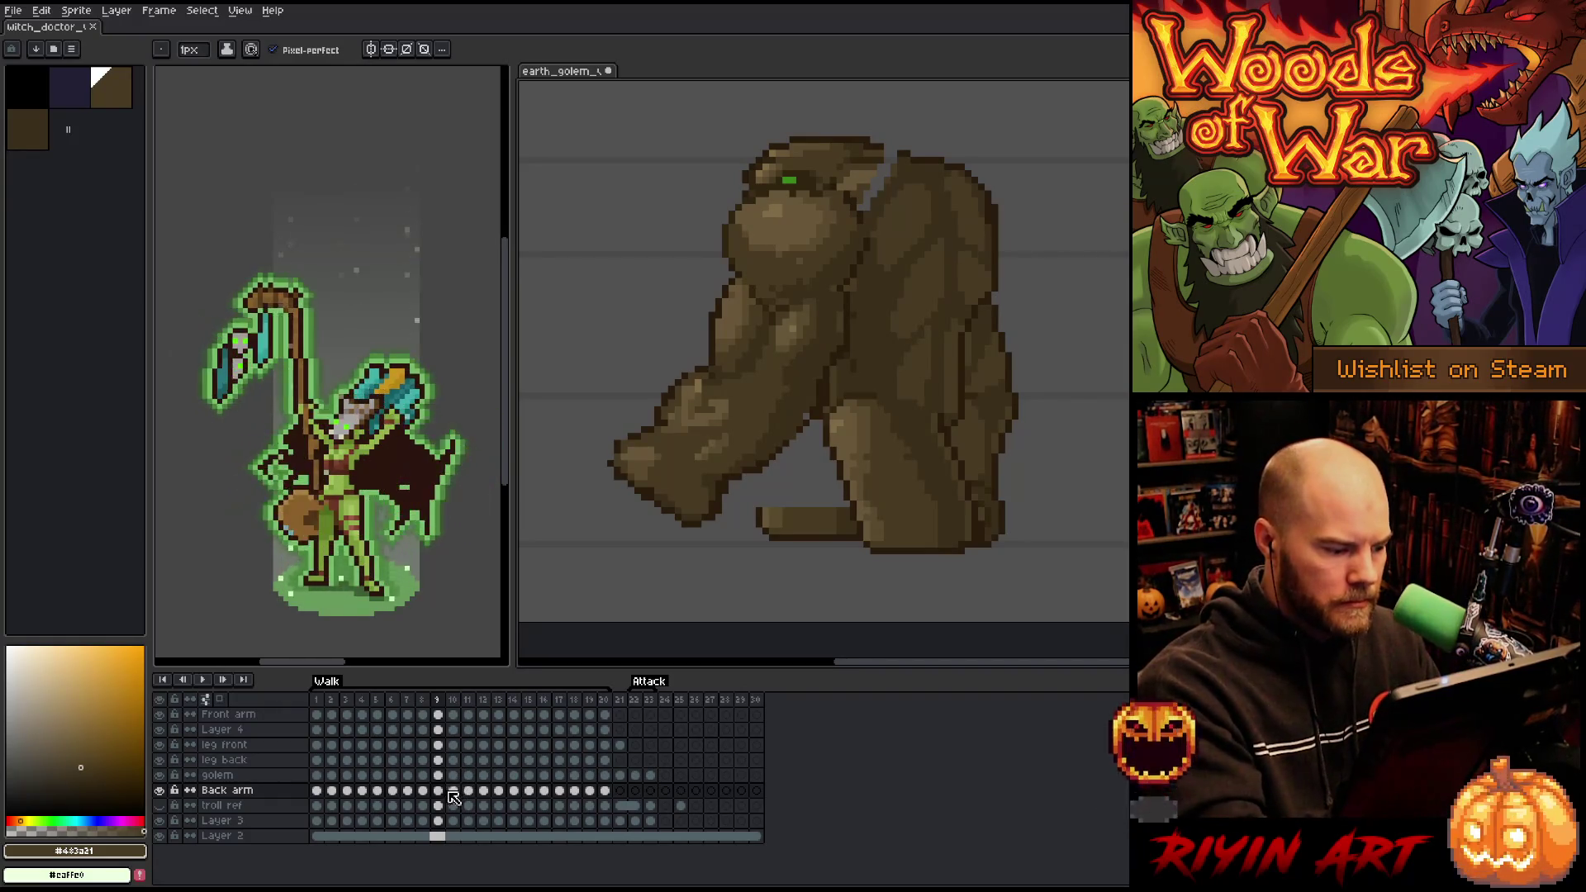
{"action": "key", "text": "."}
- Lasso the back arm on frame 10 and rotate it into its new position
{"action": "key", "text": "m"}
{"action": "mouse_move", "coordinate": [1067, 302]}
{"action": "left_mouse_down"}
{"action": "mouse_move", "coordinate": [1017, 380]}
{"action": "mouse_move", "coordinate": [951, 320]}
{"action": "mouse_move", "coordinate": [1044, 139]}
{"action": "left_mouse_up"}
{"action": "left_click", "coordinate": [1039, 262]}
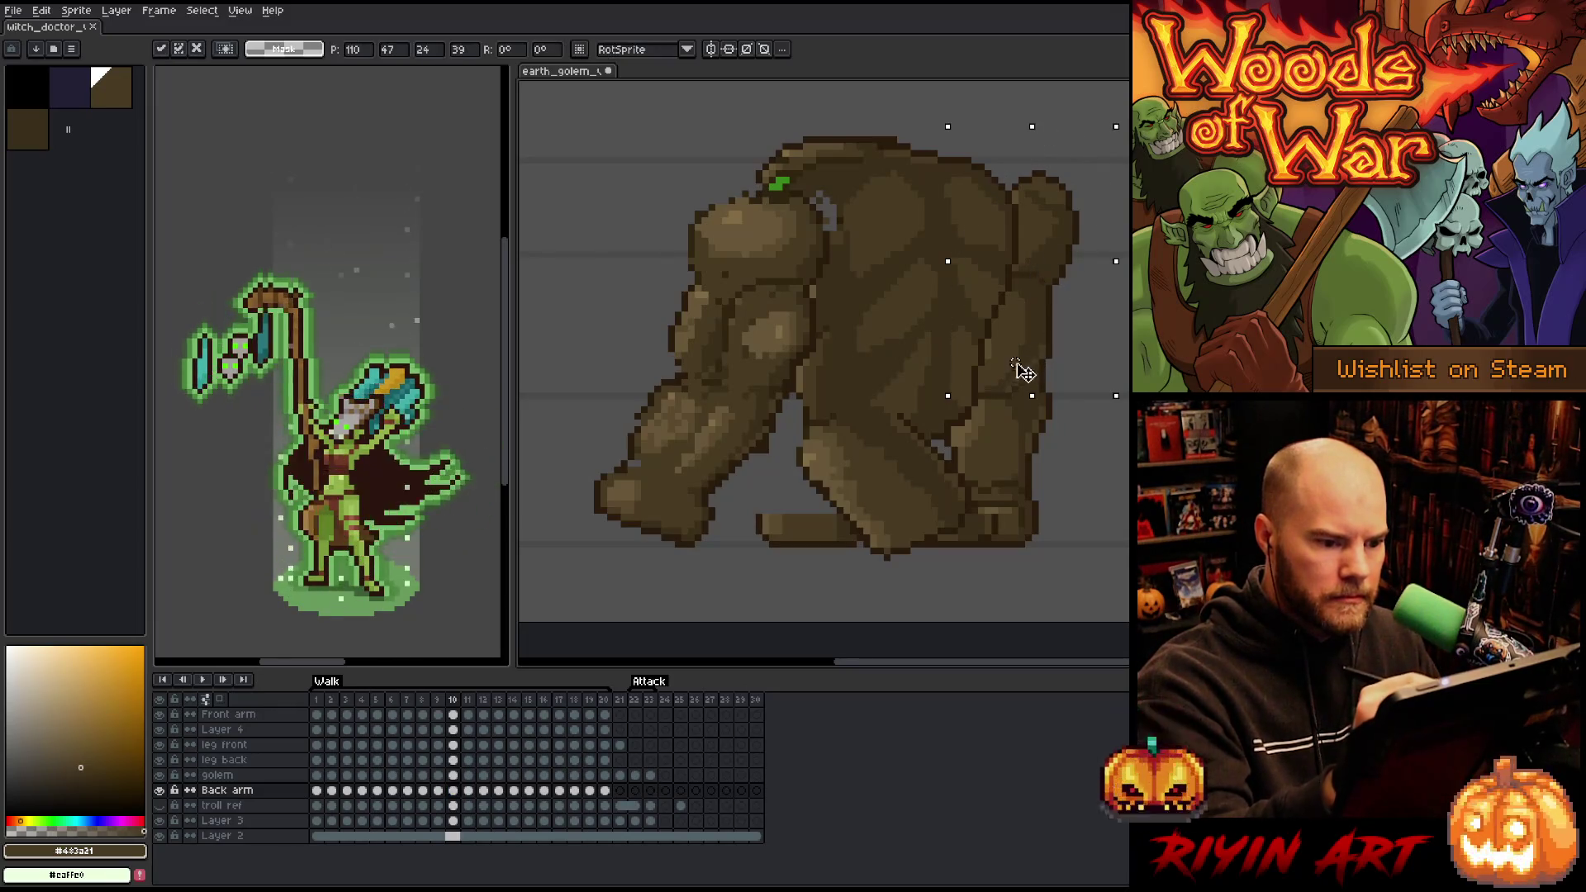
{"action": "left_click_drag", "start_coordinate": [1123, 117], "coordinate": [1020, 106]}
{"action": "left_click", "coordinate": [1028, 246]}
- Redraw a dark outline down the back arm and sample mid, dark and shadow browns
{"action": "key", "text": "b"}
{"action": "left_click", "coordinate": [1028, 246], "text": "alt"}
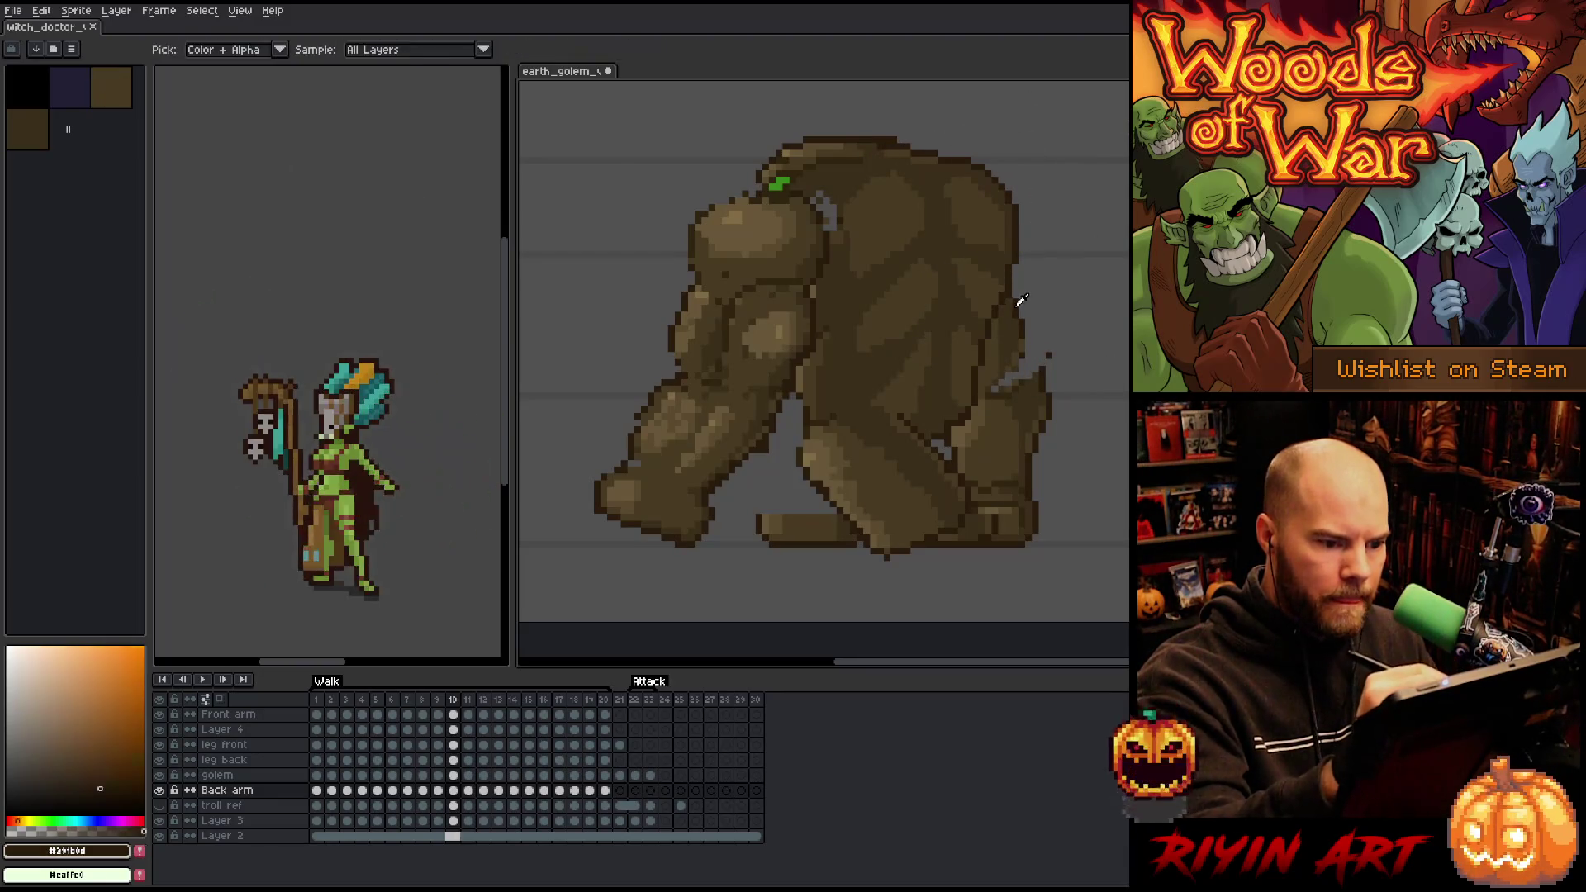
{"action": "left_click_drag", "start_coordinate": [1011, 269], "coordinate": [1045, 355]}
{"action": "left_click", "coordinate": [1024, 308], "text": "alt"}
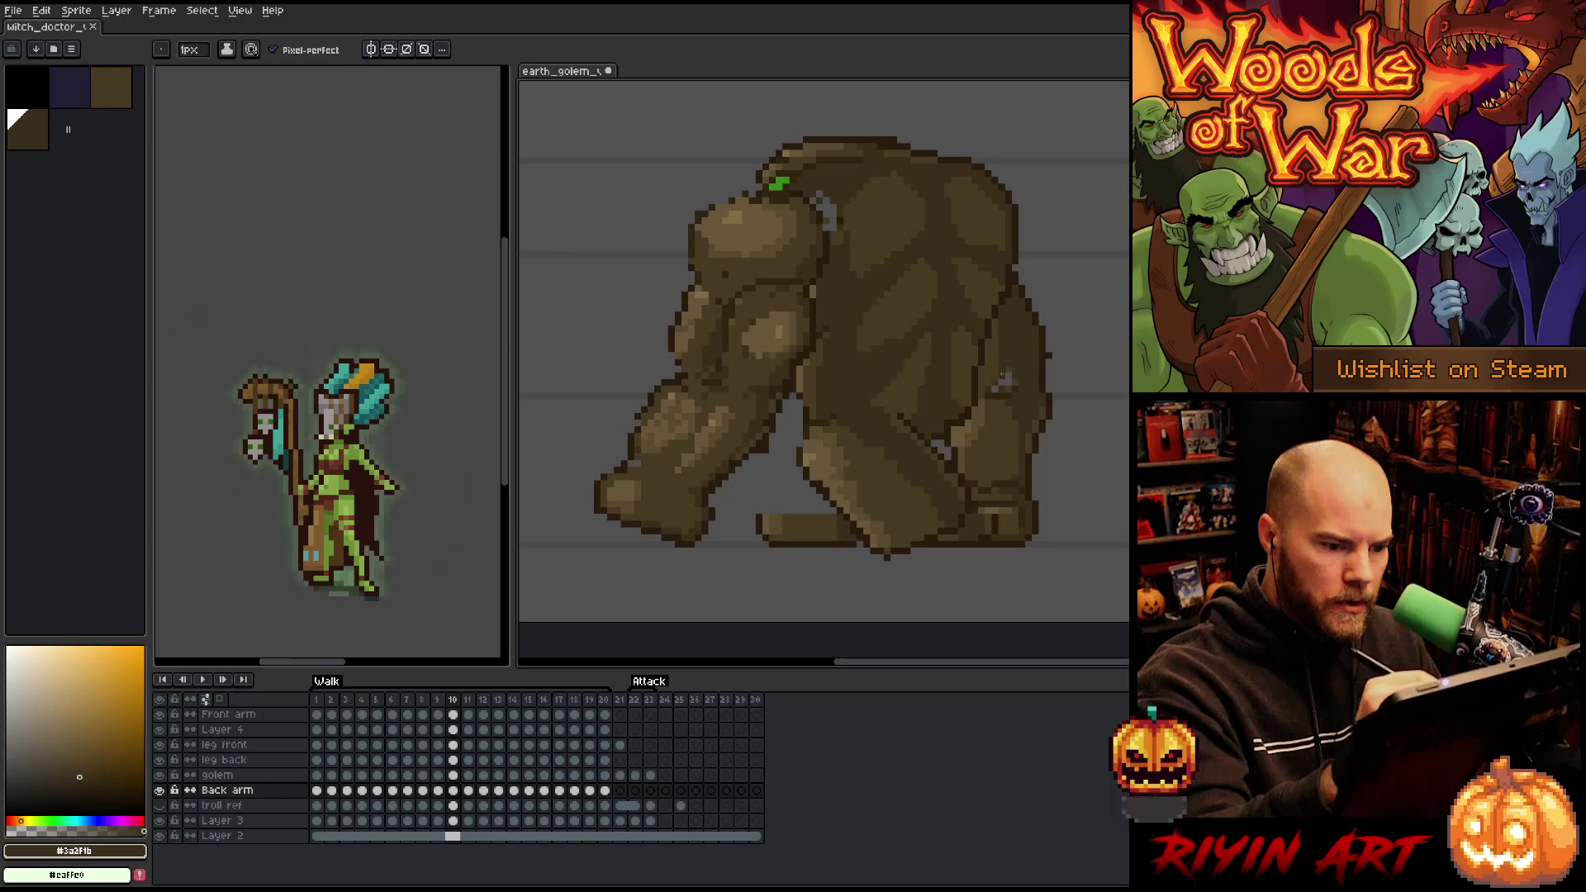
{"action": "left_click", "coordinate": [1000, 369], "text": "alt"}
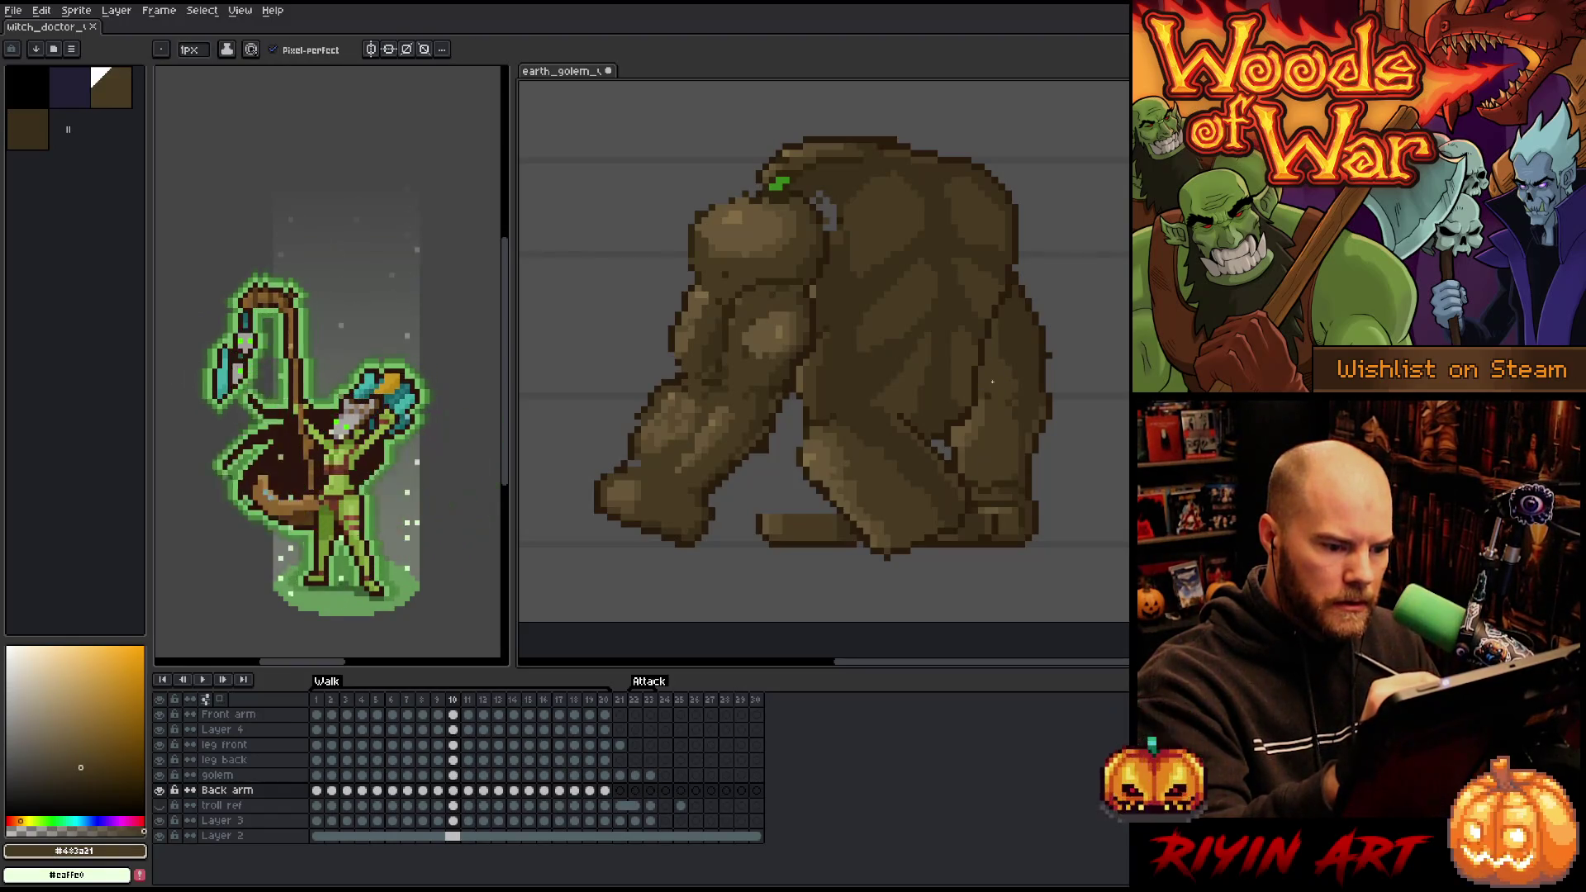
{"action": "left_click", "coordinate": [1013, 364], "text": "alt"}
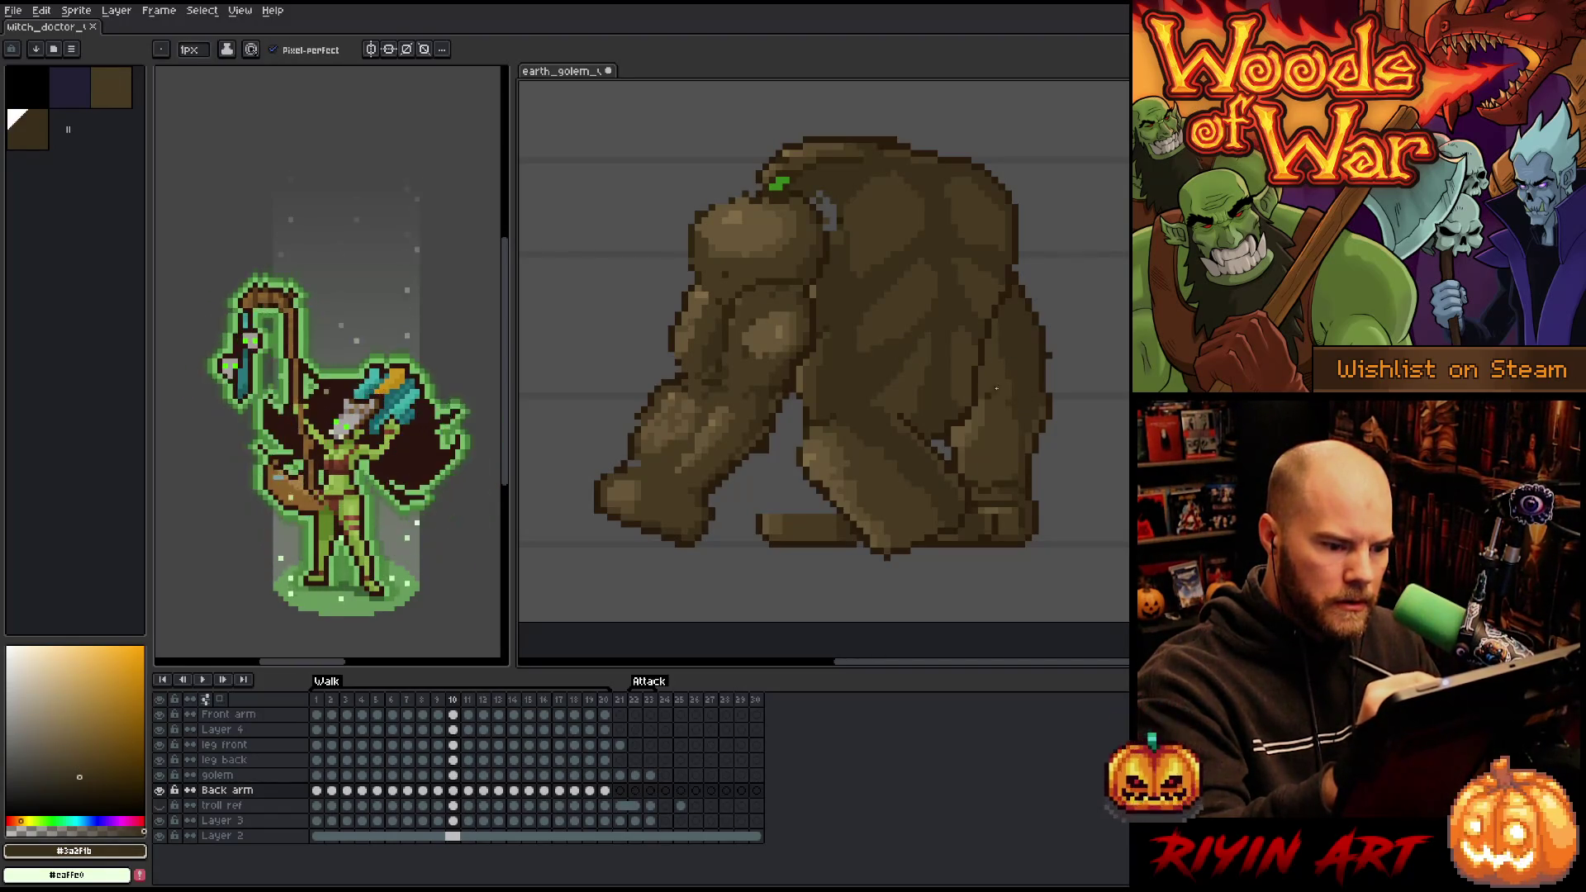
{"action": "left_click", "coordinate": [992, 395], "text": "alt"}
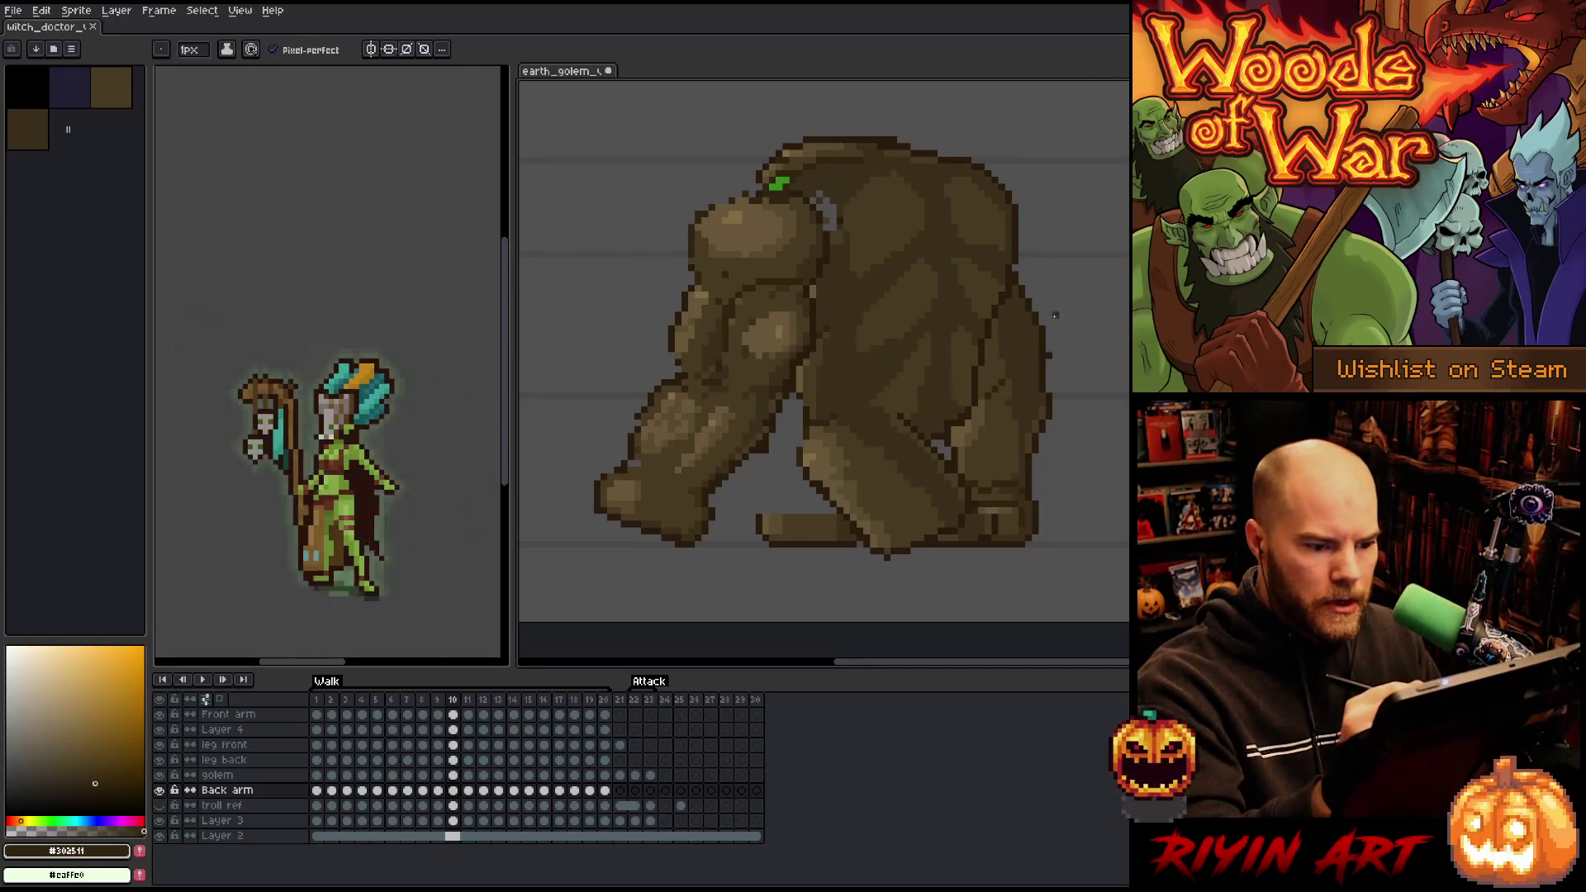
{"action": "key", "text": "b"}
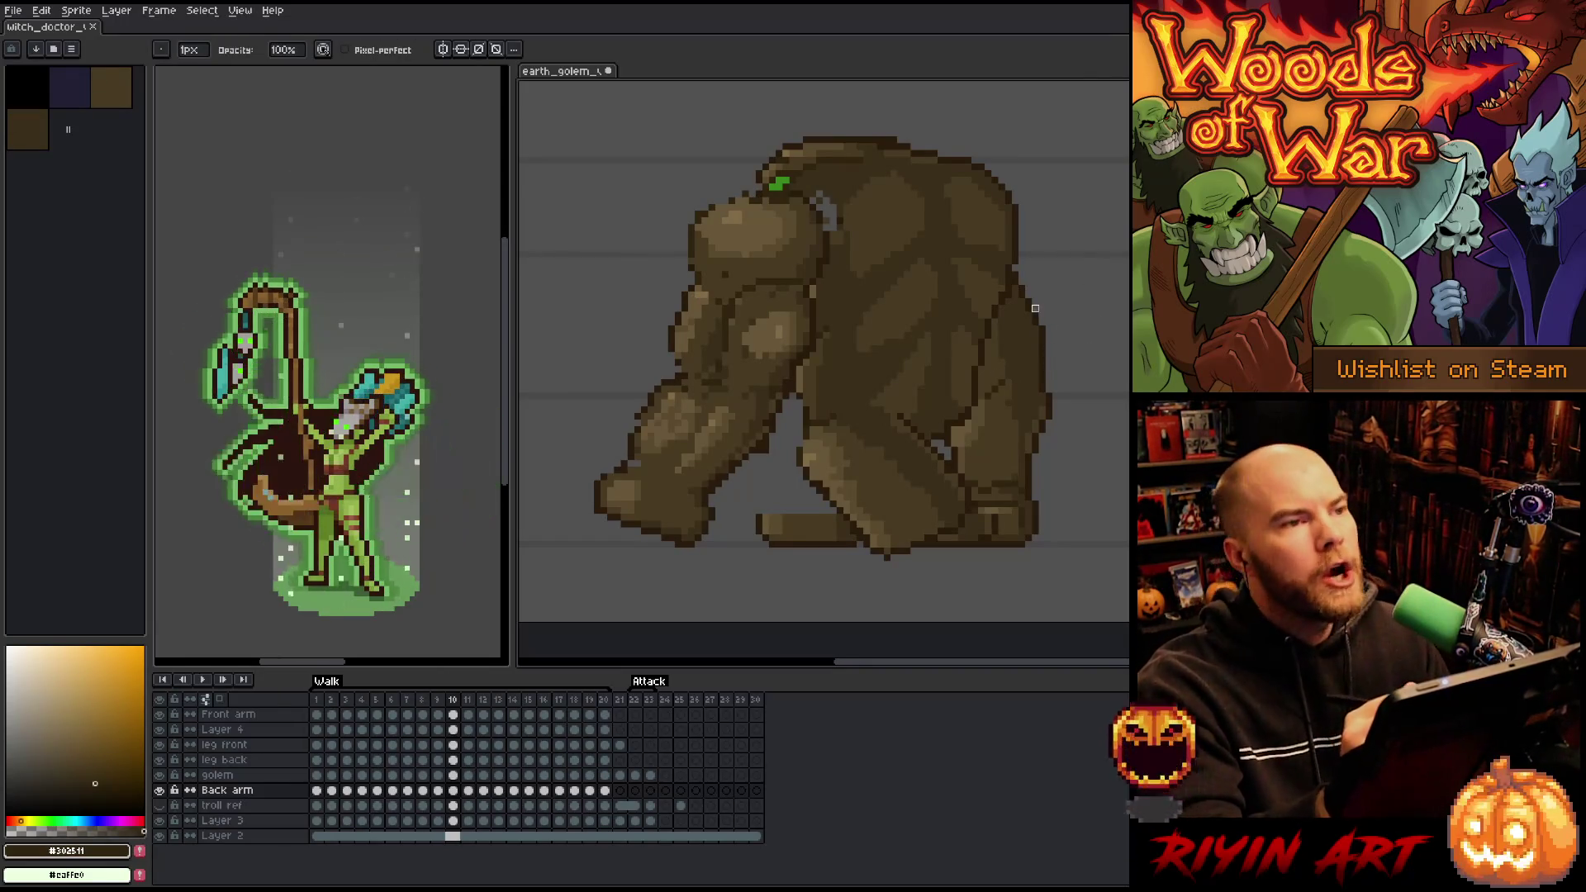
- Lasso the back arm on frame 11, then return to frame 10
{"action": "key", "text": "Right"}
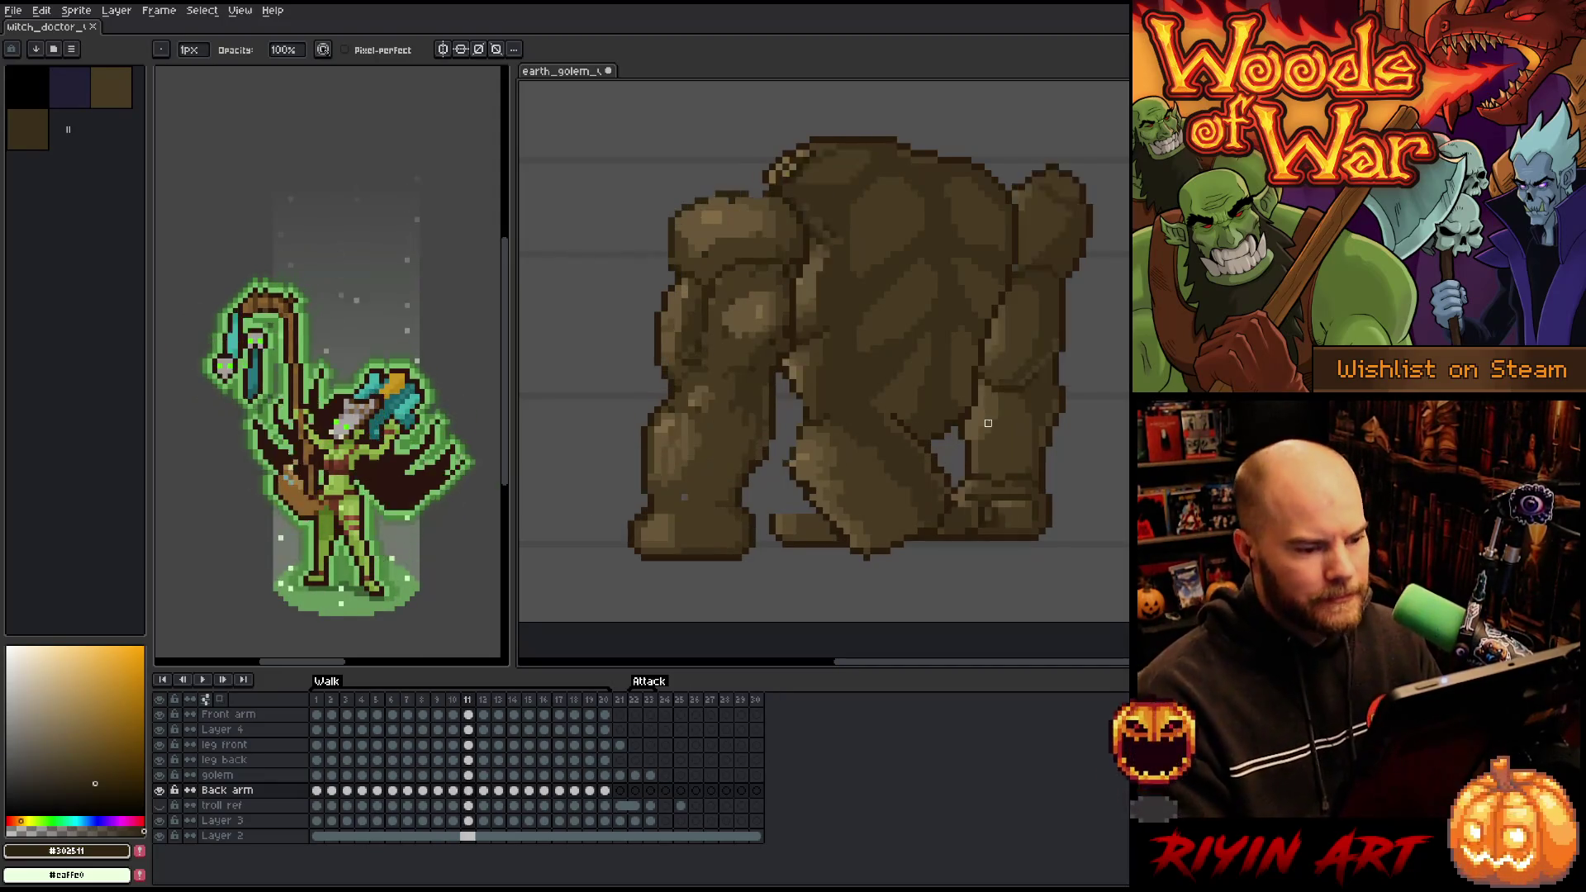
{"action": "key", "text": "q"}
{"action": "mouse_move", "coordinate": [1116, 181]}
{"action": "left_mouse_down"}
{"action": "mouse_move", "coordinate": [1094, 318]}
{"action": "mouse_move", "coordinate": [1072, 346]}
{"action": "left_mouse_up"}
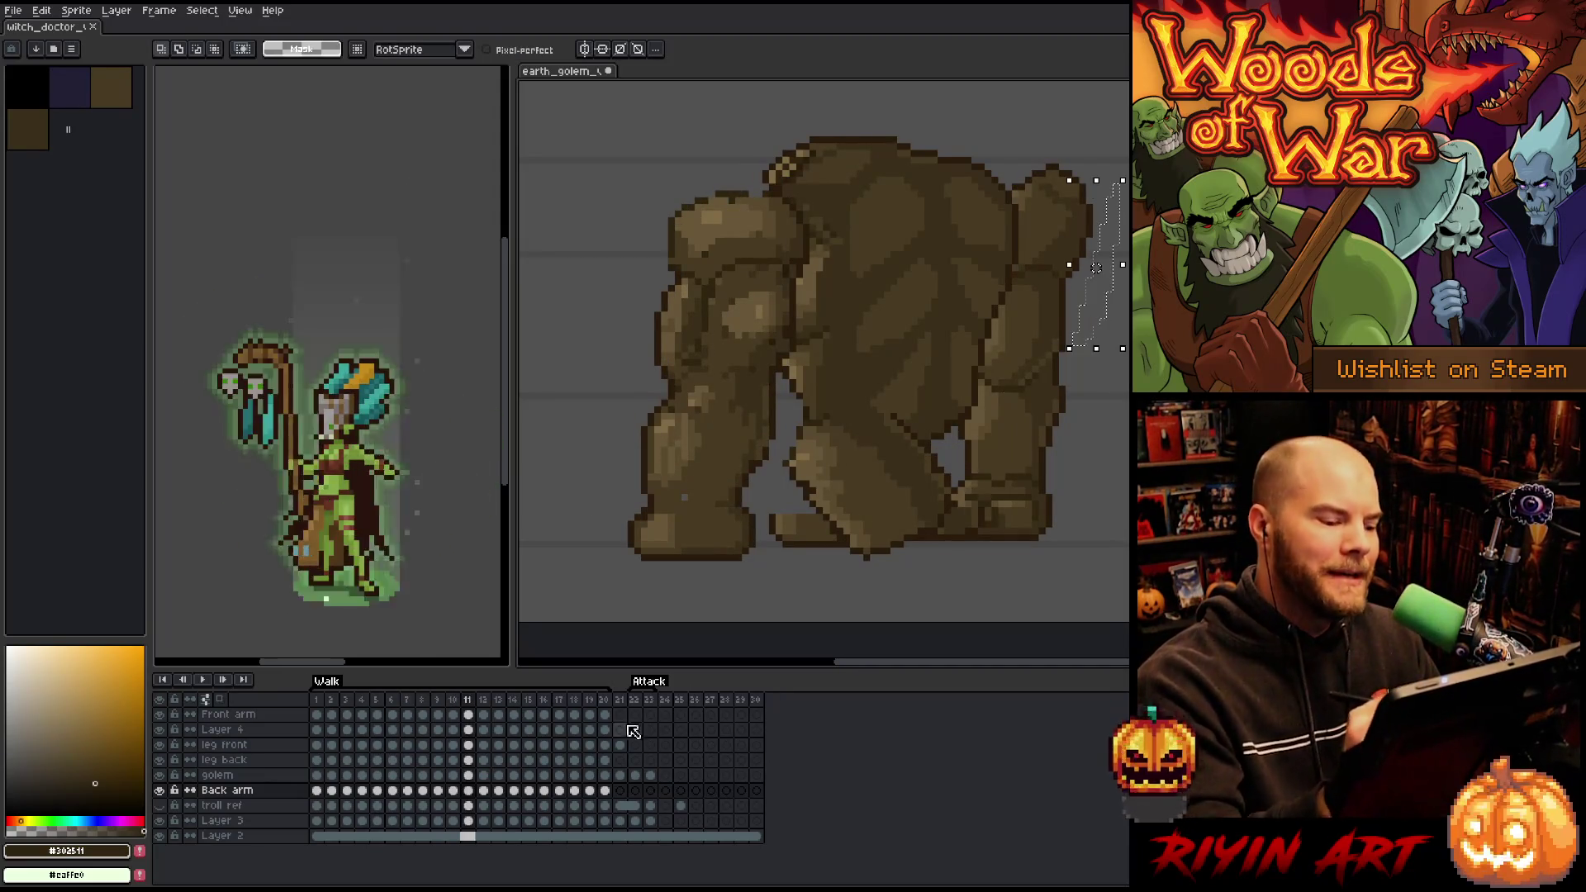
{"action": "left_click", "coordinate": [459, 791]}
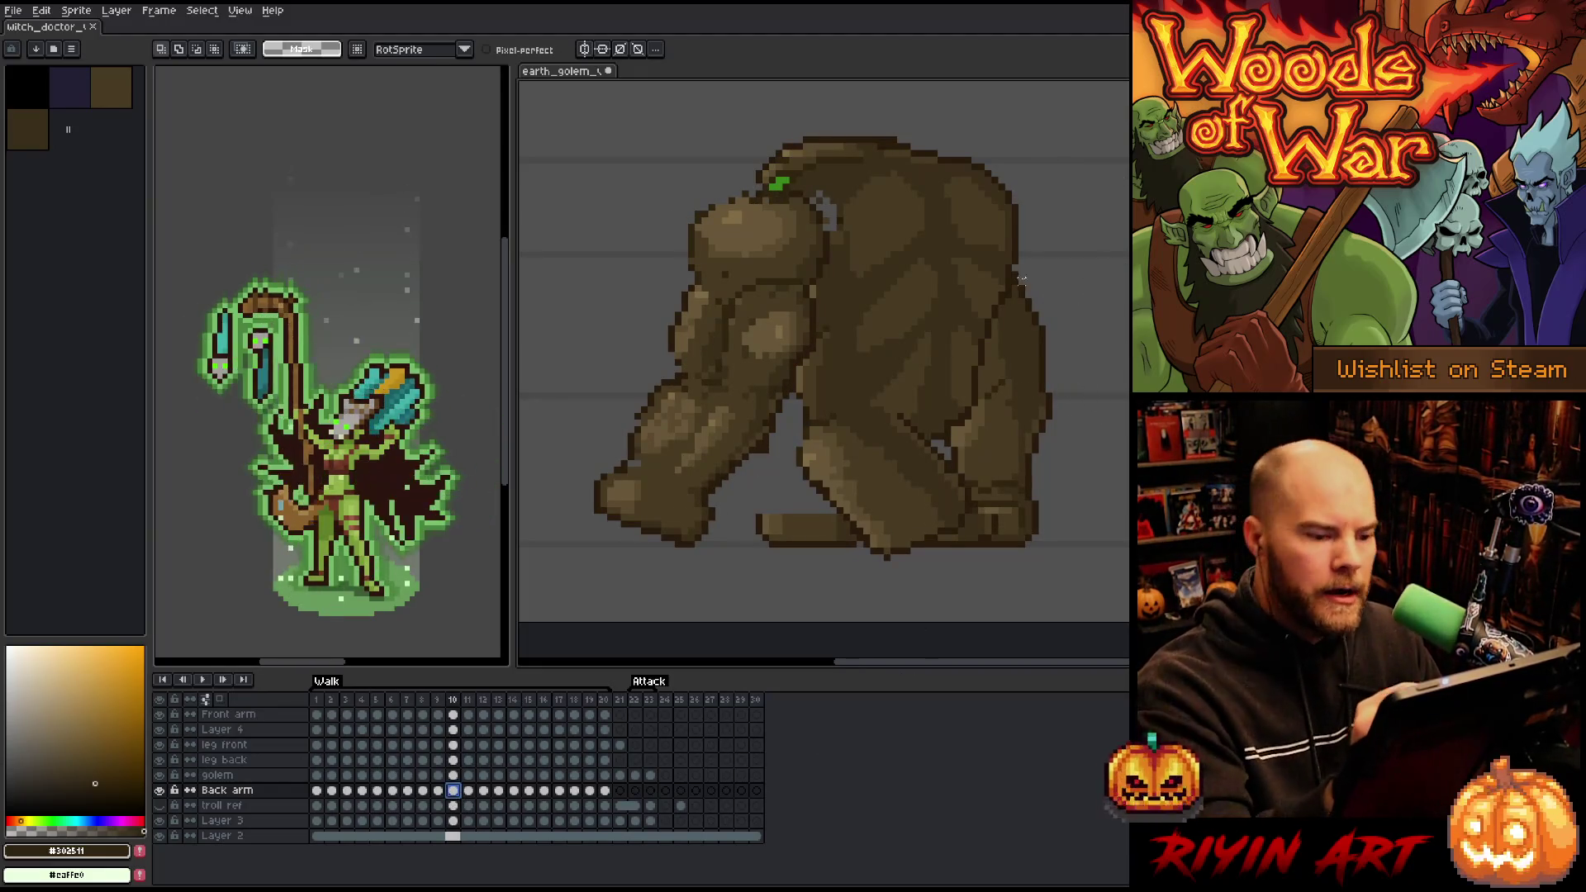
- Draw a dark outline down the golem's right edge on frame 10, then step back to frame 9
{"action": "key", "text": "b"}
{"action": "left_click", "coordinate": [1008, 191], "text": "alt"}
{"action": "left_click_drag", "start_coordinate": [998, 169], "coordinate": [1021, 286]}
{"action": "left_click", "coordinate": [1018, 262], "text": "alt"}
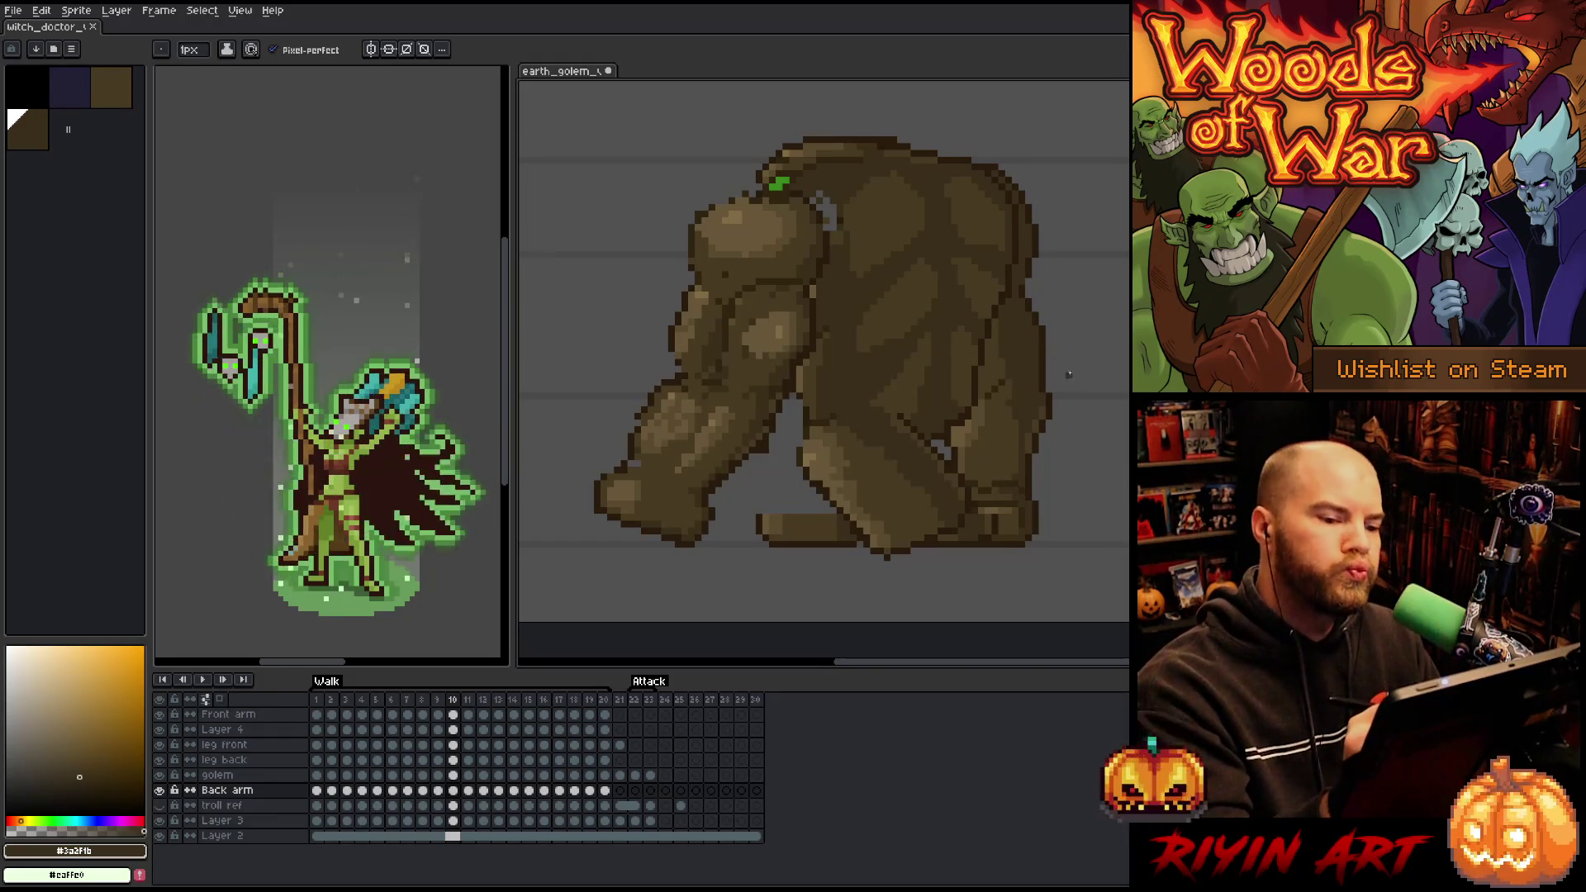
{"action": "left_click", "coordinate": [996, 360], "text": "alt"}
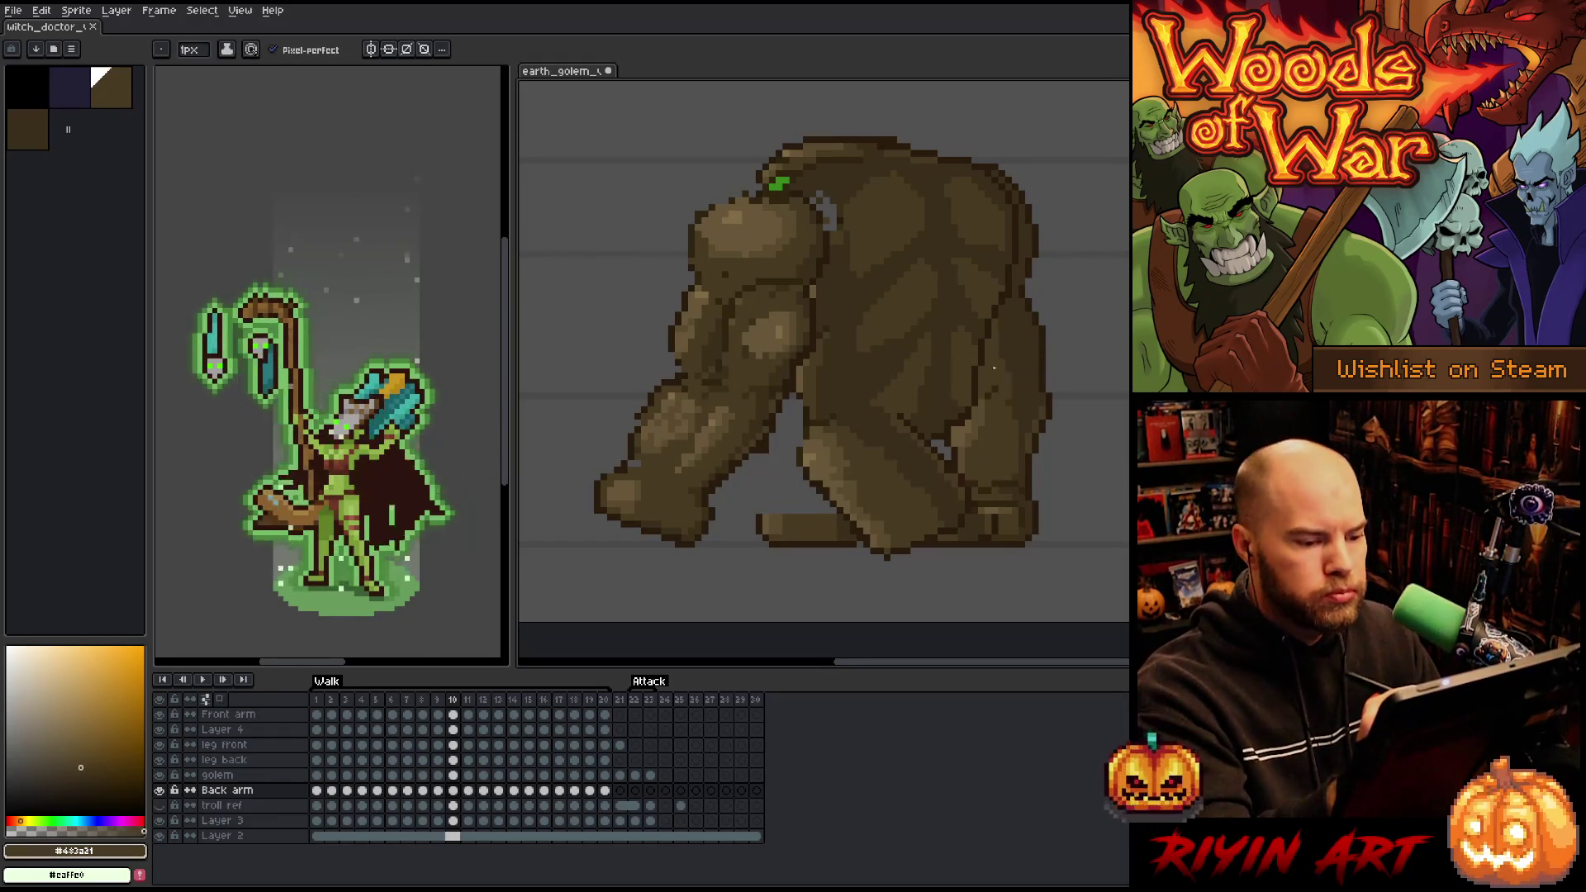
{"action": "left_click", "coordinate": [1013, 335], "text": "alt"}
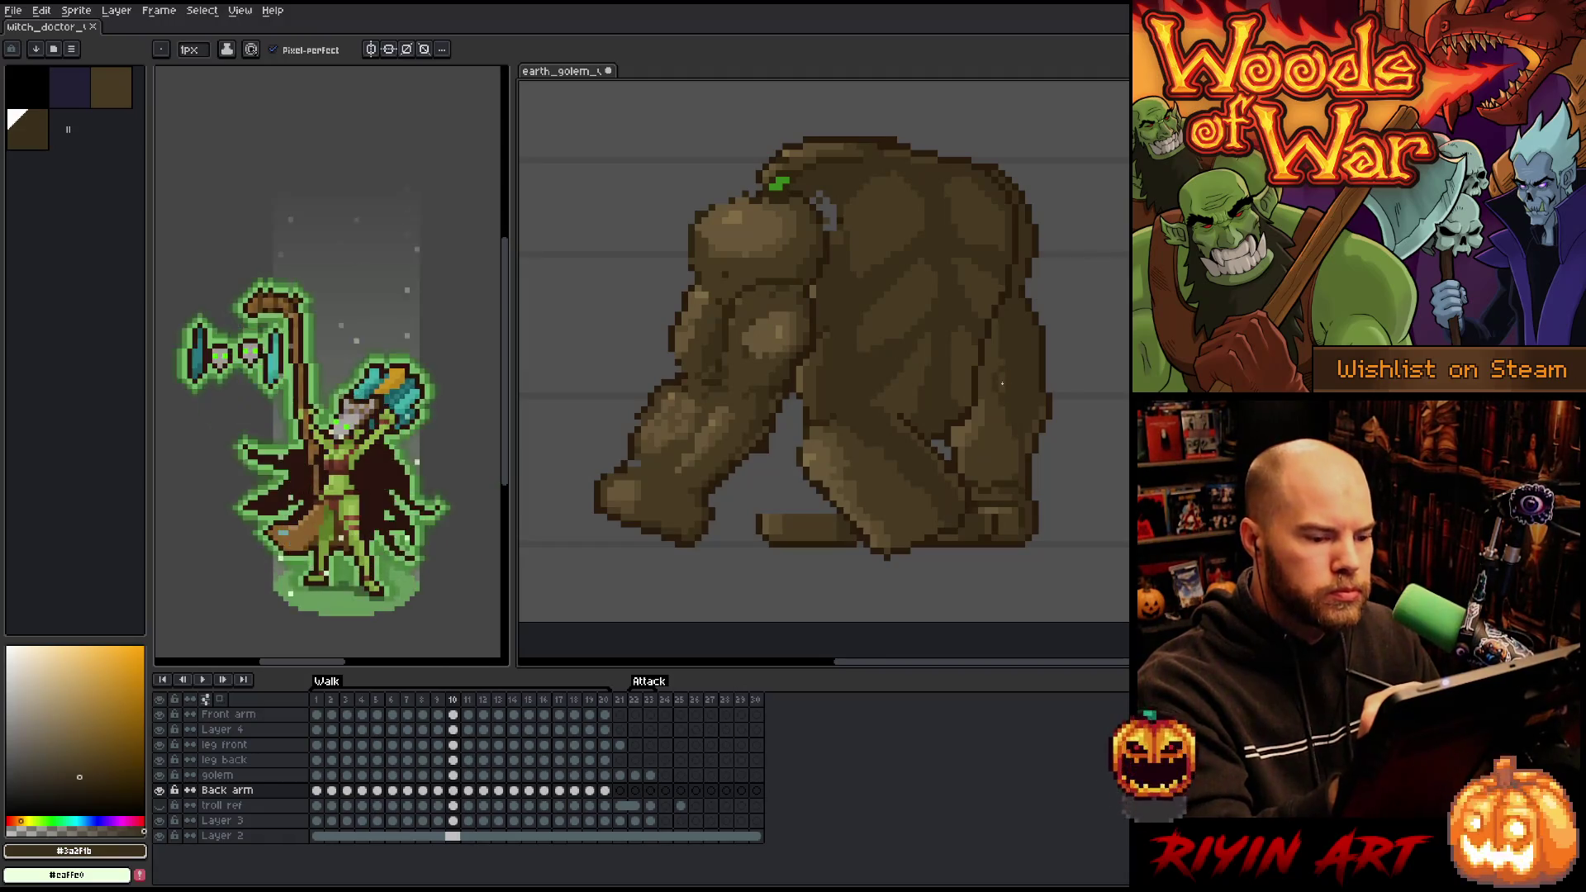
{"action": "key", "text": "comma"}
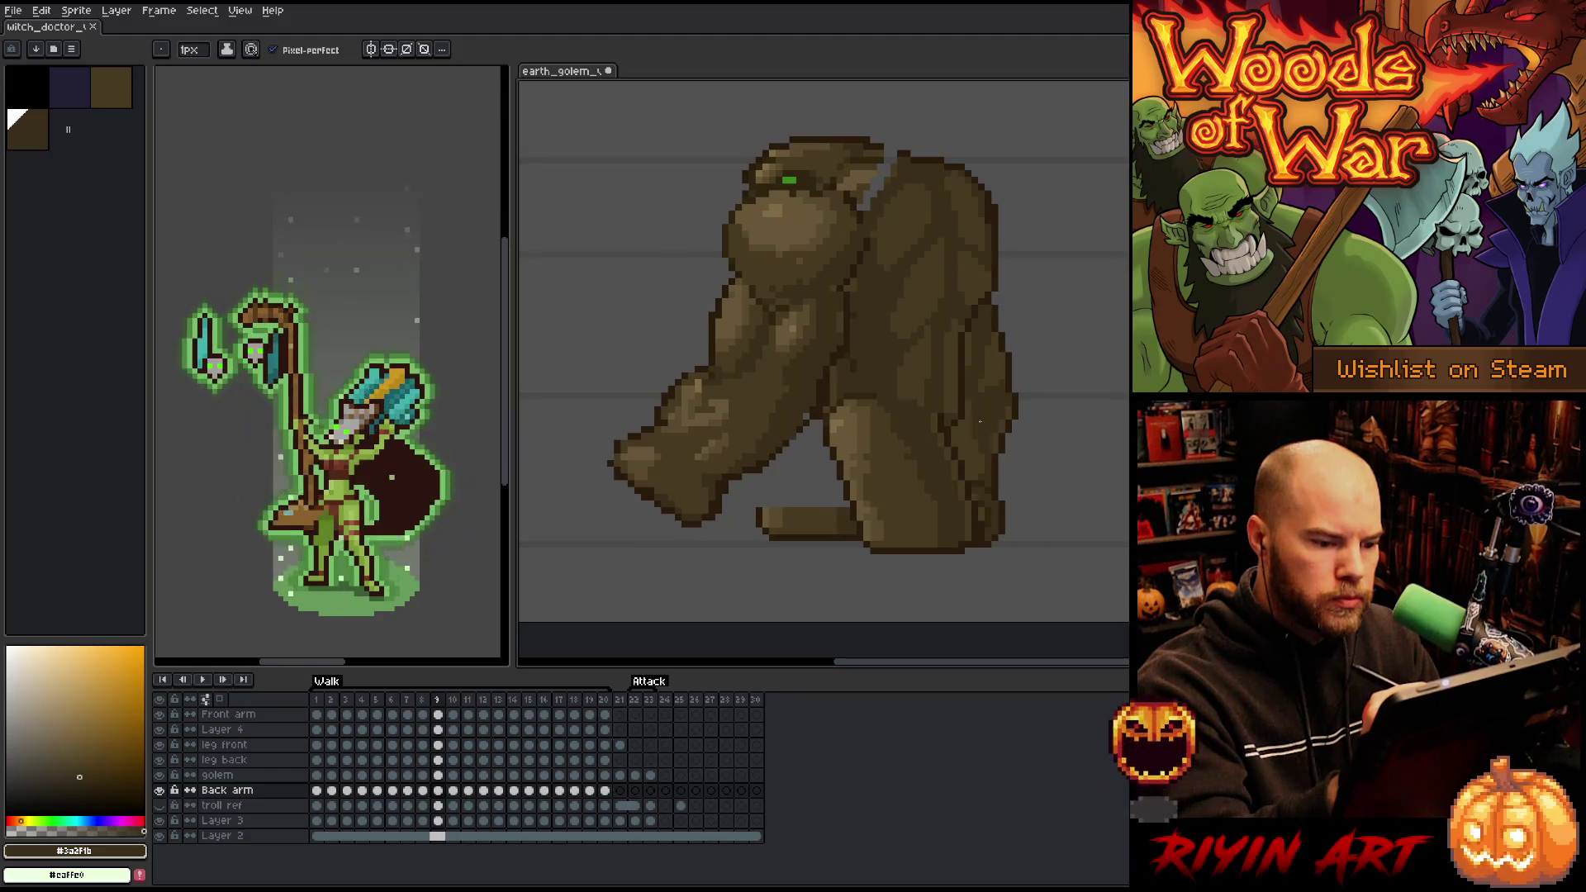
- On frame 11, lasso the back arm and rotate it down toward the lower right
{"action": "key", "text": "period"}
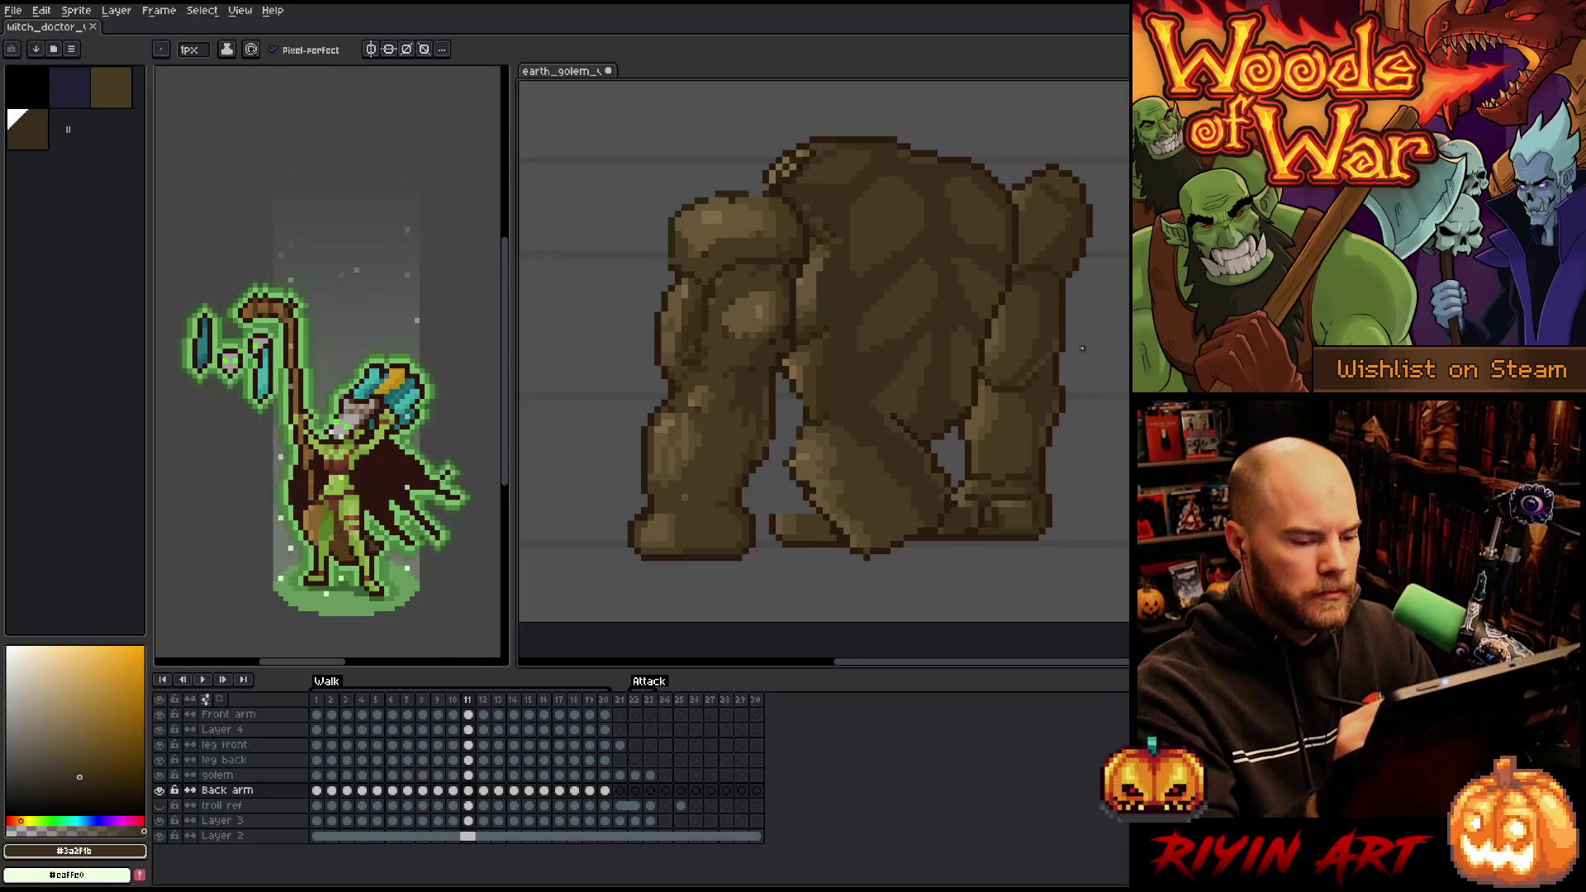
{"action": "key", "text": "q"}
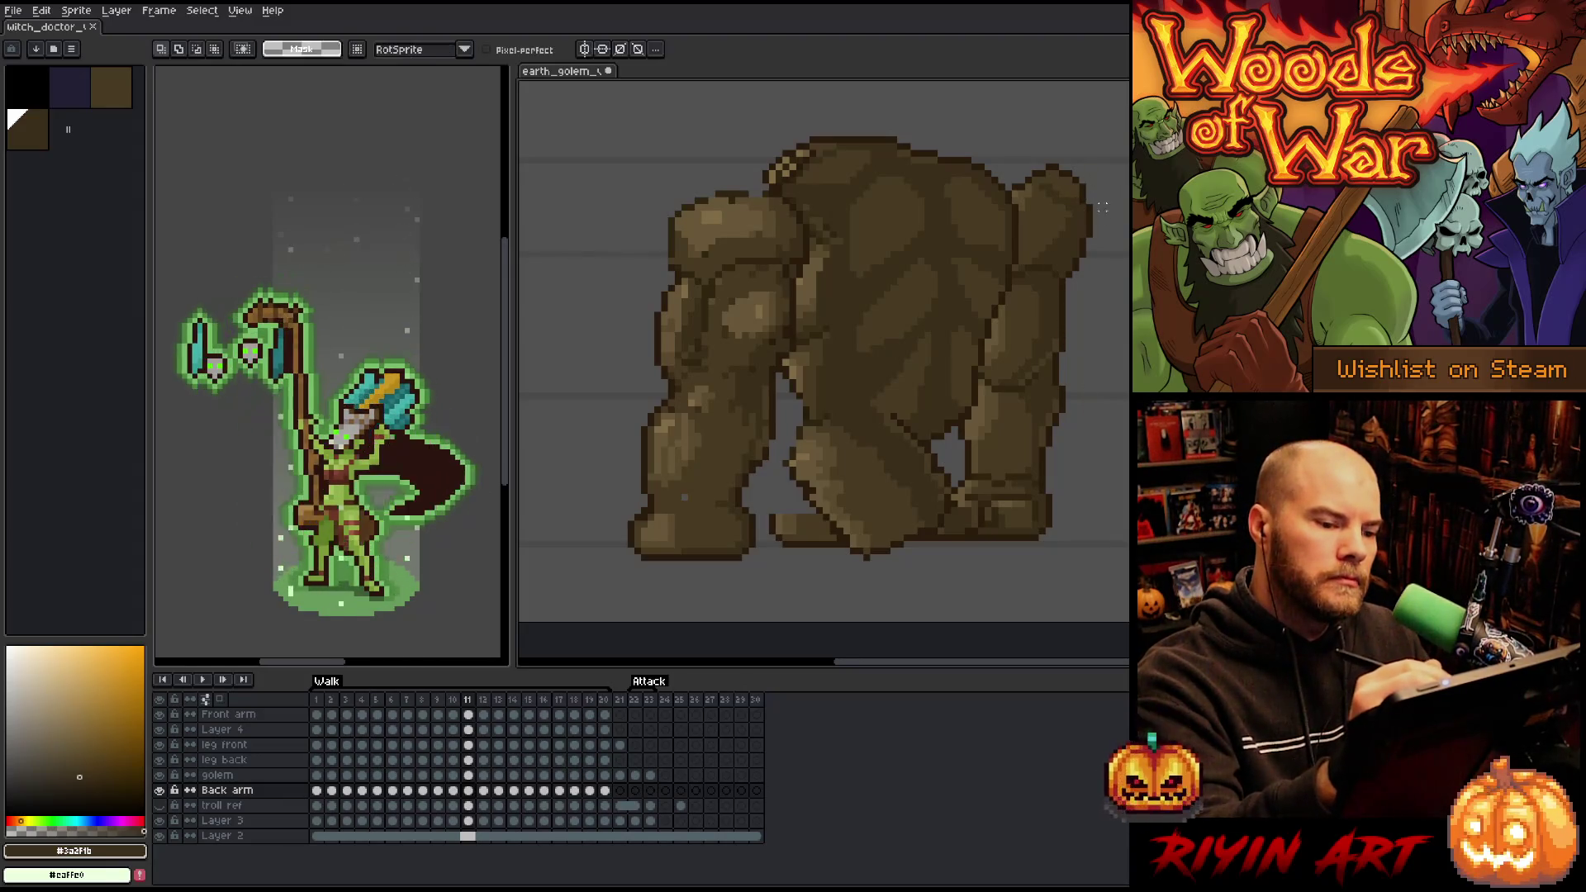
{"action": "mouse_move", "coordinate": [1115, 248]}
{"action": "left_mouse_down"}
{"action": "mouse_move", "coordinate": [1071, 337]}
{"action": "mouse_move", "coordinate": [963, 314]}
{"action": "mouse_move", "coordinate": [1115, 214]}
{"action": "left_mouse_up"}
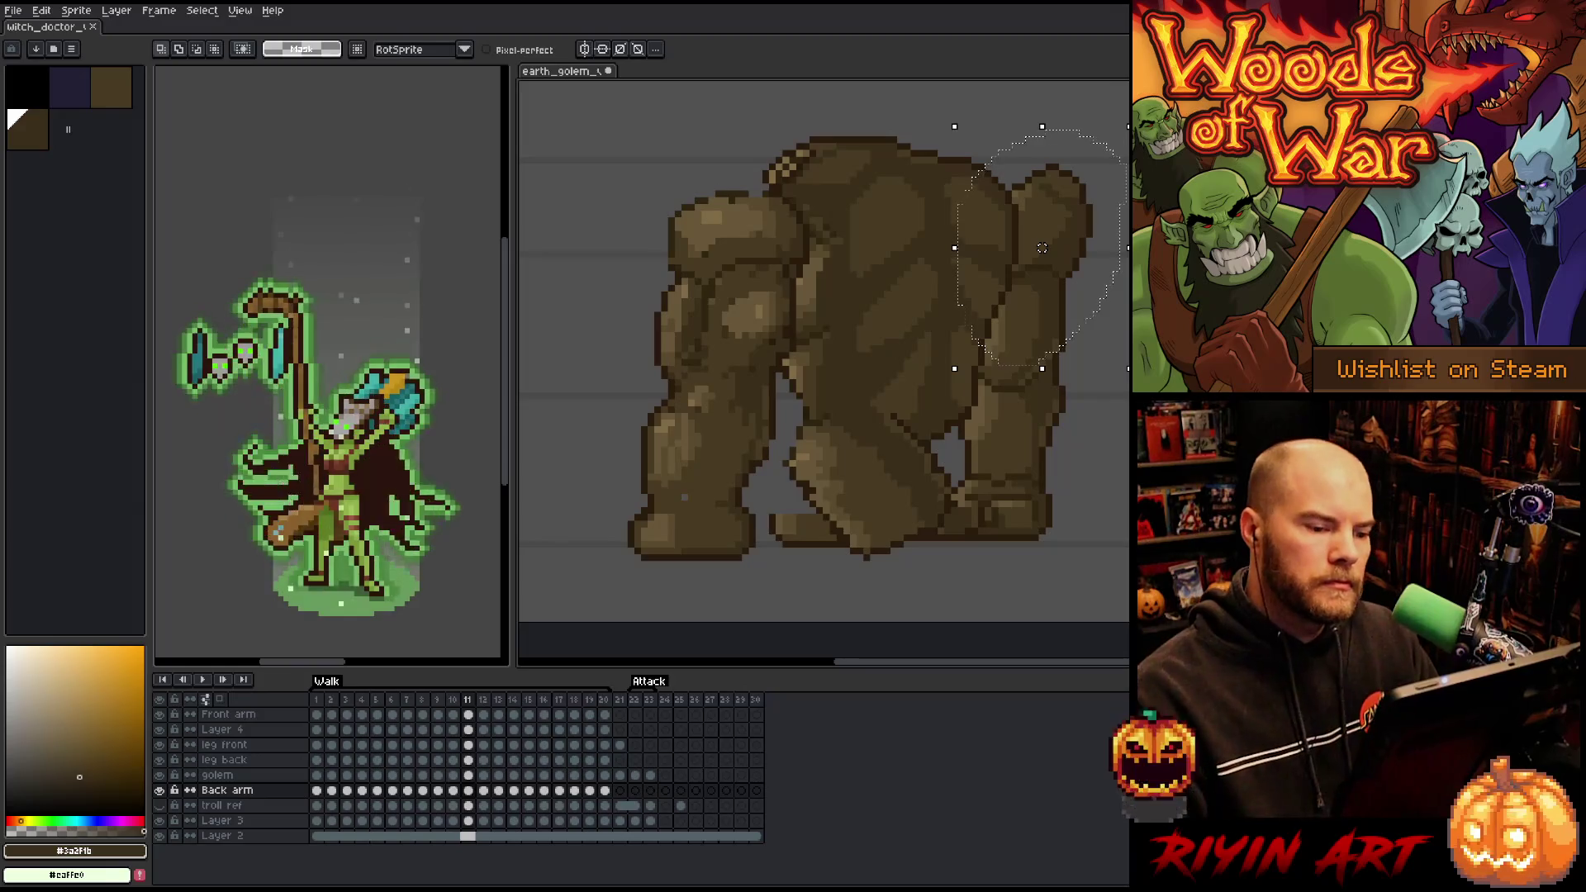
{"action": "mouse_move", "coordinate": [1042, 132]}
{"action": "left_mouse_down"}
{"action": "mouse_move", "coordinate": [1074, 207]}
{"action": "mouse_move", "coordinate": [1063, 348]}
{"action": "left_mouse_up"}
{"action": "key", "text": "Return"}
- Draw the new curving back outline and an inner line in dark browns
{"action": "key", "text": "b"}
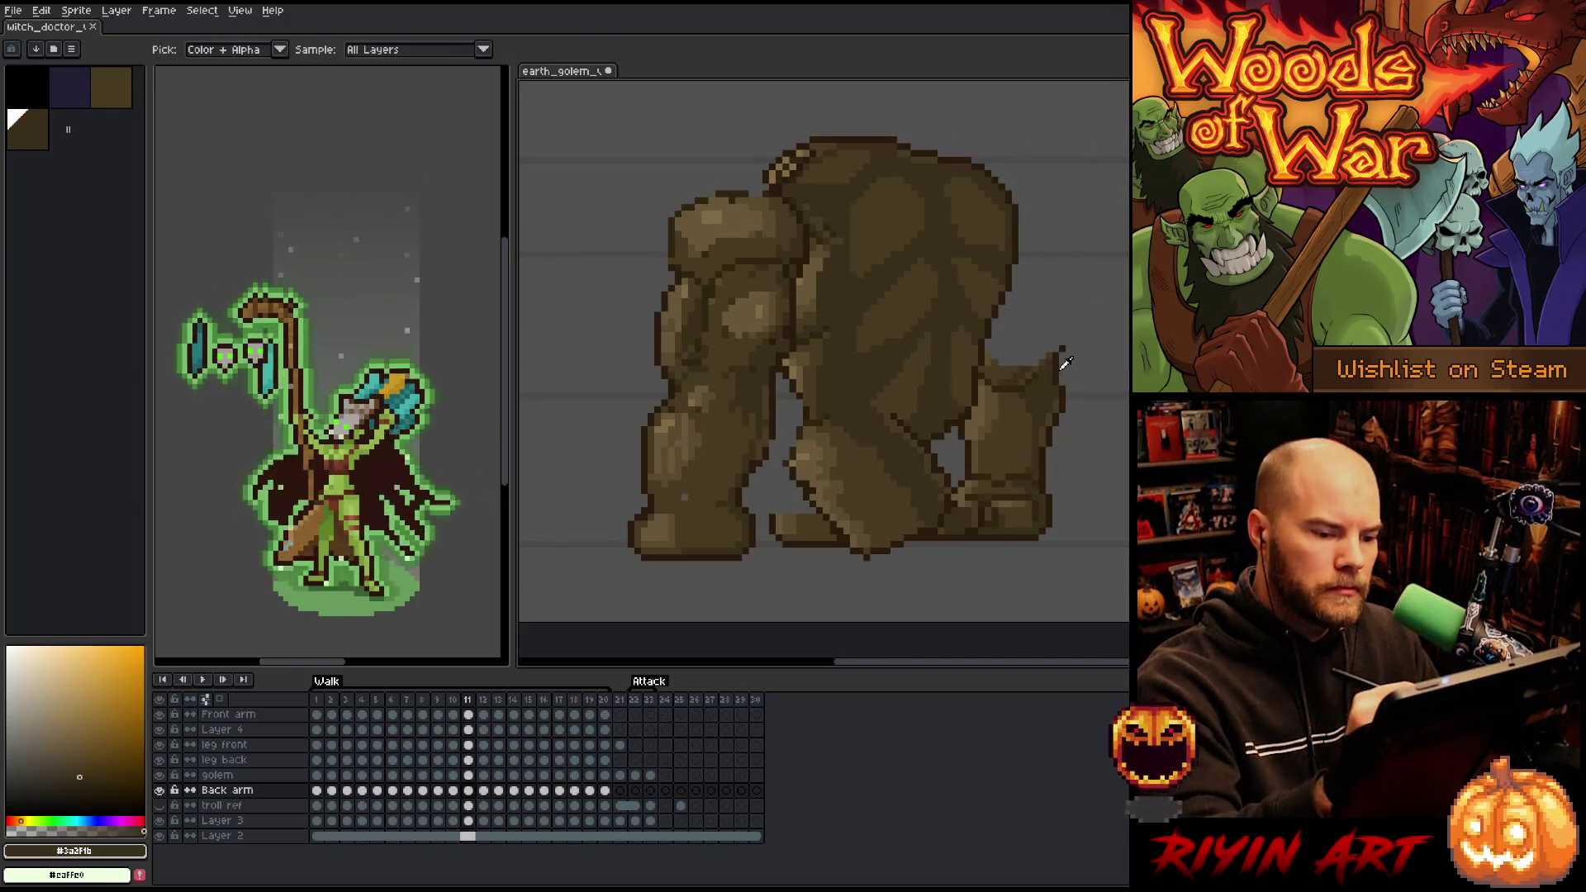
{"action": "left_click", "coordinate": [1063, 349], "text": "alt"}
{"action": "mouse_move", "coordinate": [1007, 173]}
{"action": "left_mouse_down"}
{"action": "mouse_move", "coordinate": [1043, 228]}
{"action": "mouse_move", "coordinate": [1054, 369]}
{"action": "left_mouse_up"}
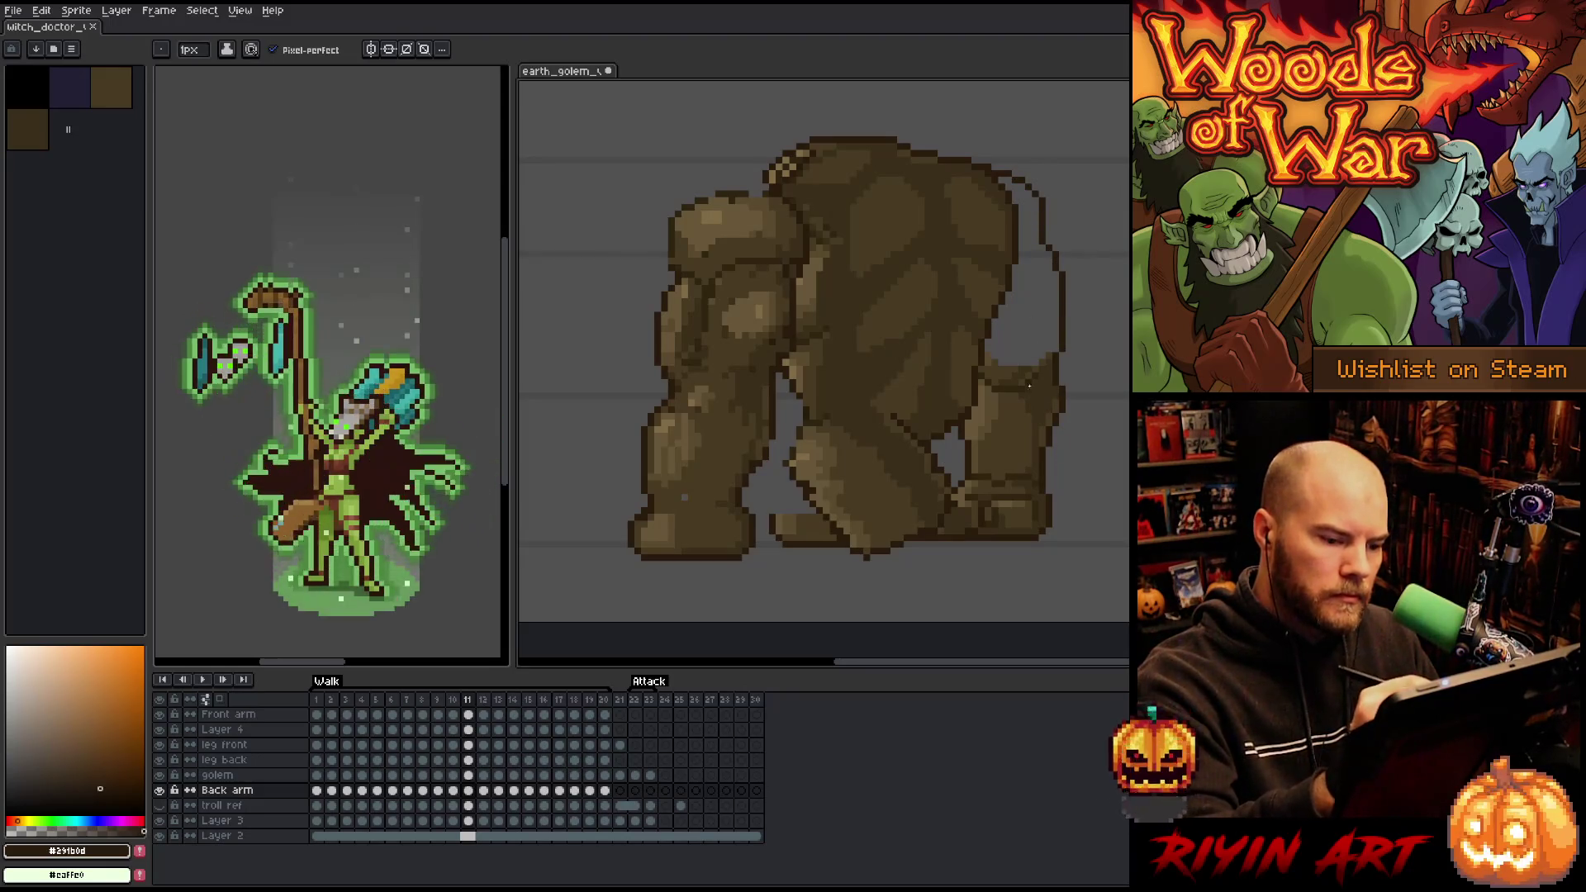
{"action": "left_click", "coordinate": [1015, 363], "text": "alt"}
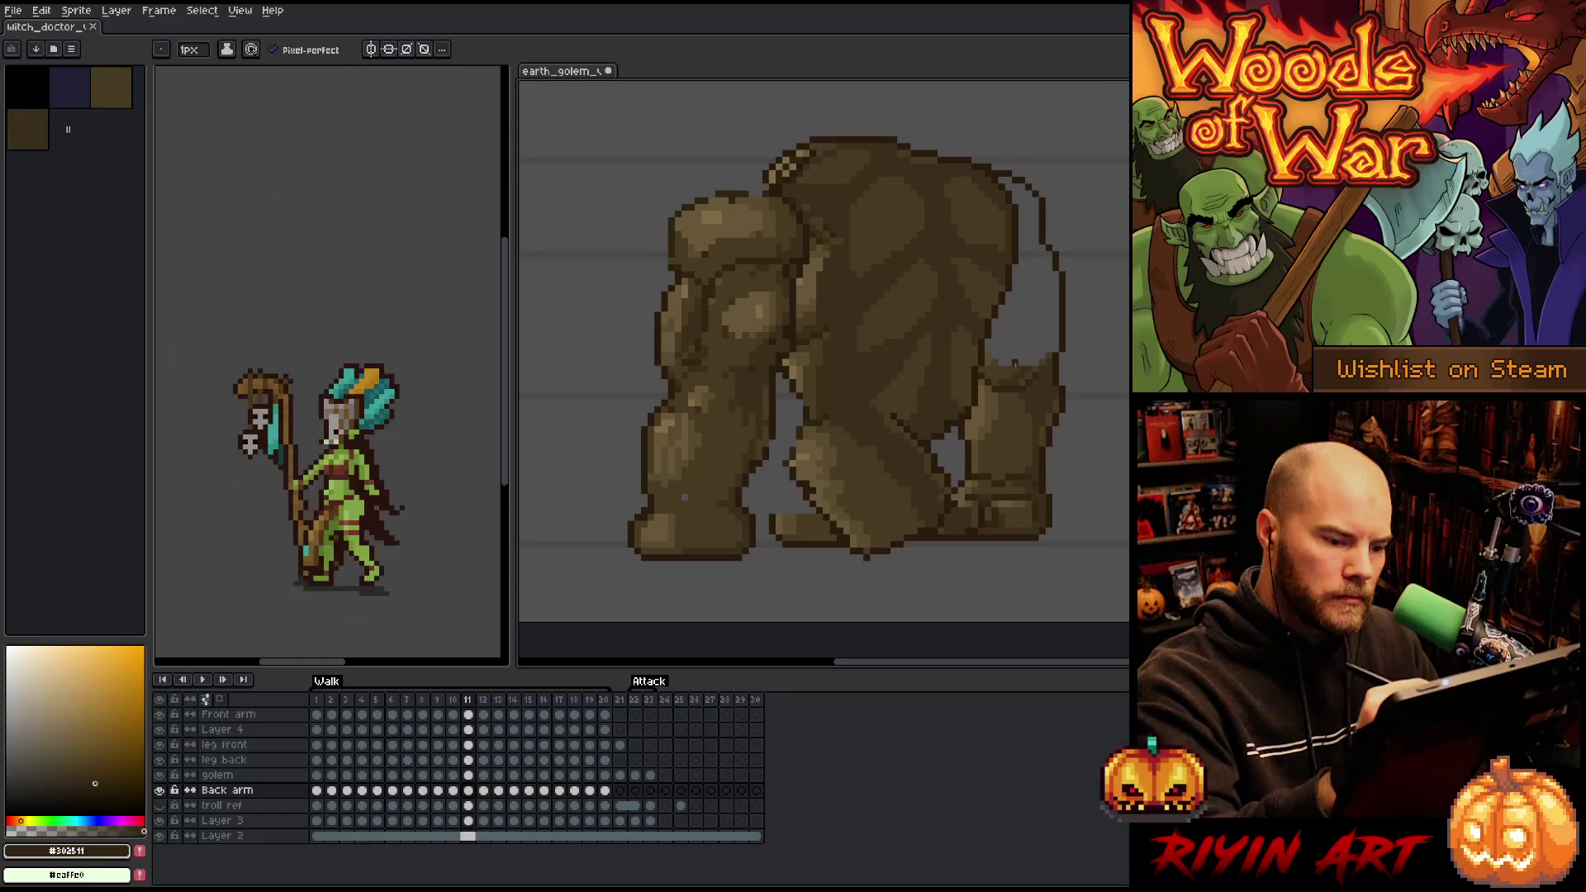
{"action": "left_click_drag", "start_coordinate": [1022, 281], "coordinate": [1026, 355]}
{"action": "left_click", "coordinate": [1039, 374], "text": "alt"}
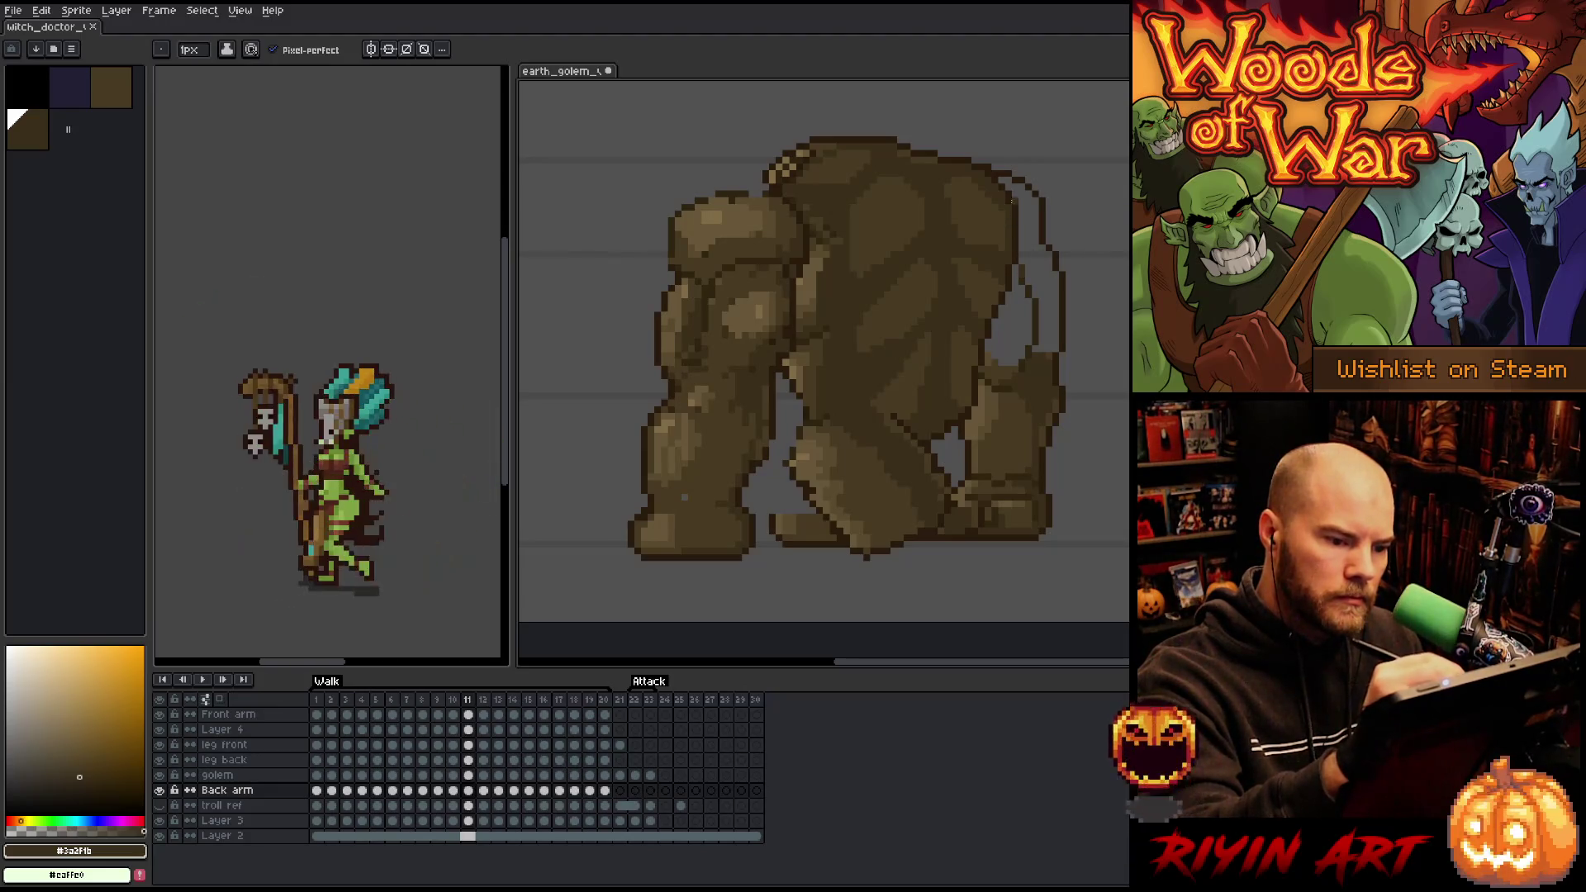
- Fill the outlined back area with dark brown and paint medium brown over the light patch
{"action": "key", "text": "g"}
{"action": "left_click", "coordinate": [1031, 234]}
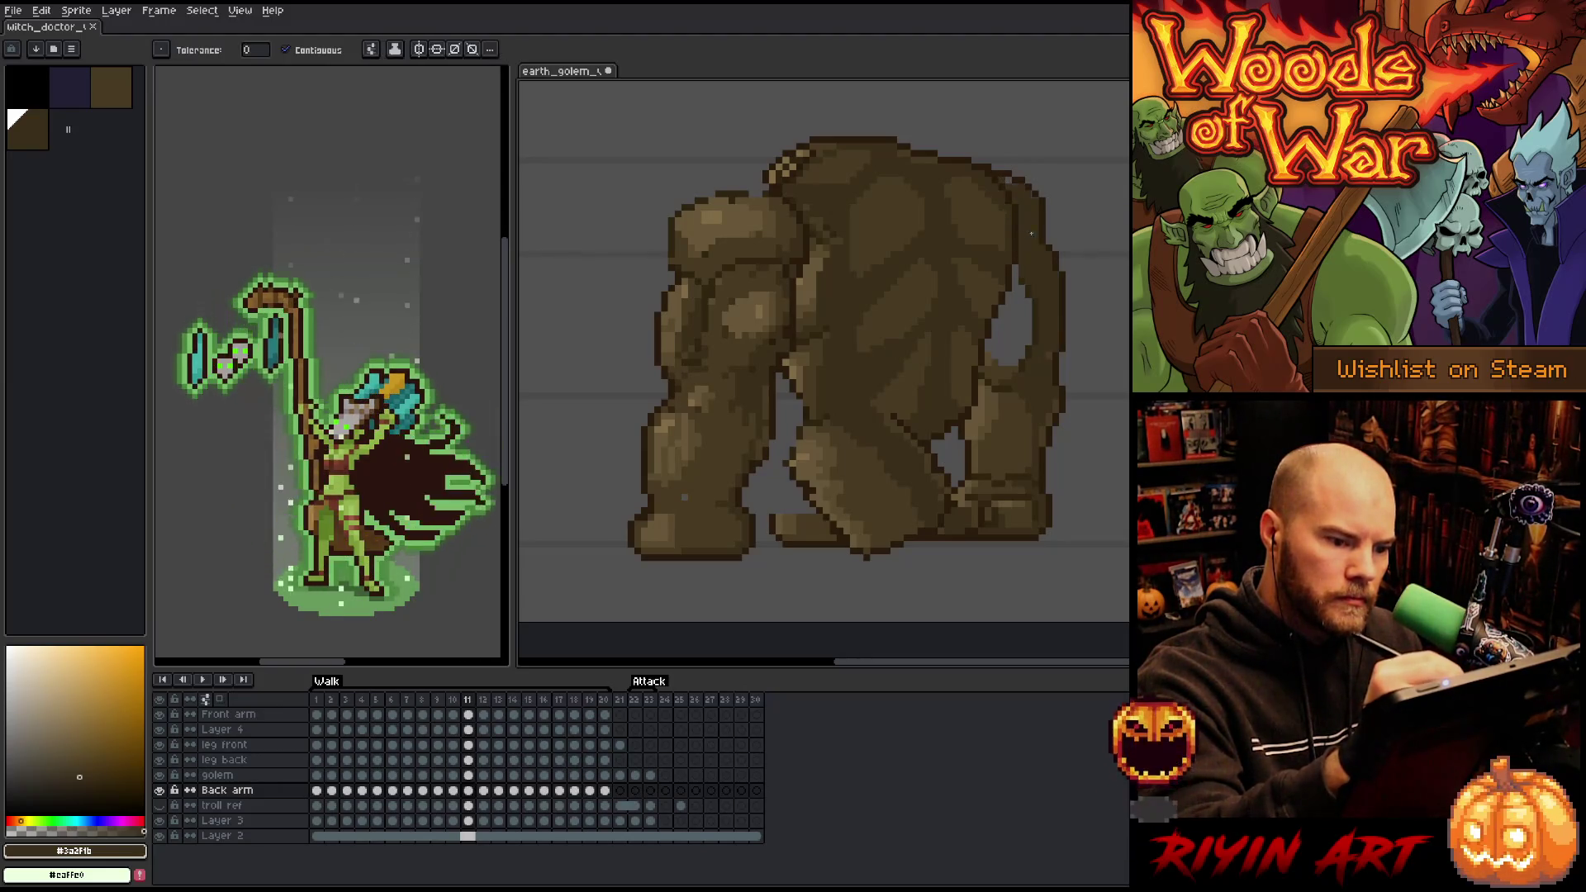
{"action": "key", "text": "b"}
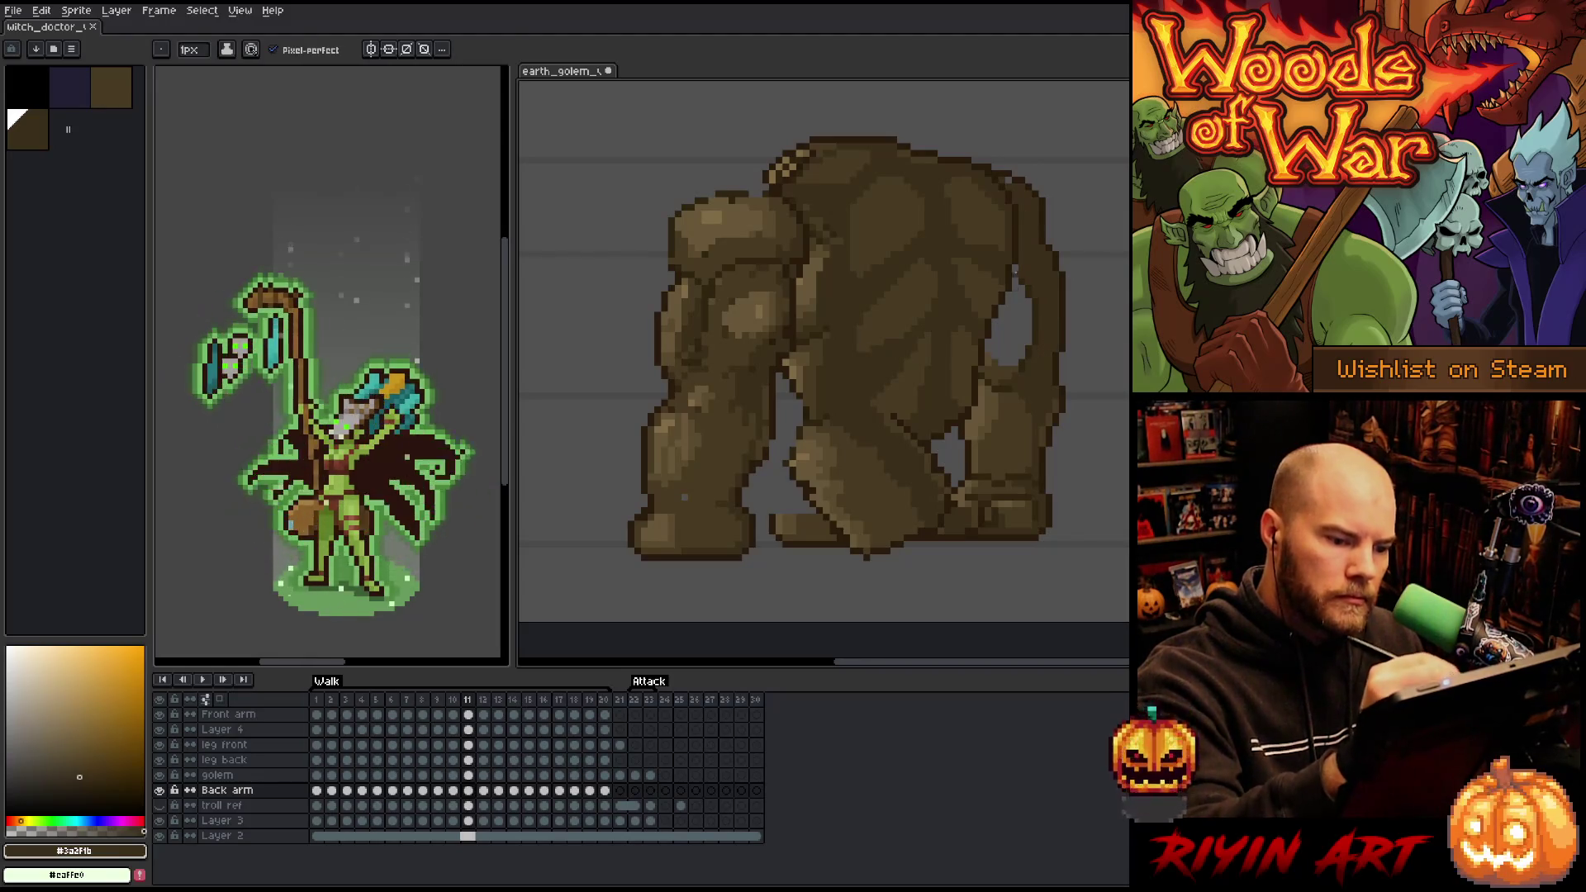
{"action": "left_click", "coordinate": [1016, 270], "text": "alt"}
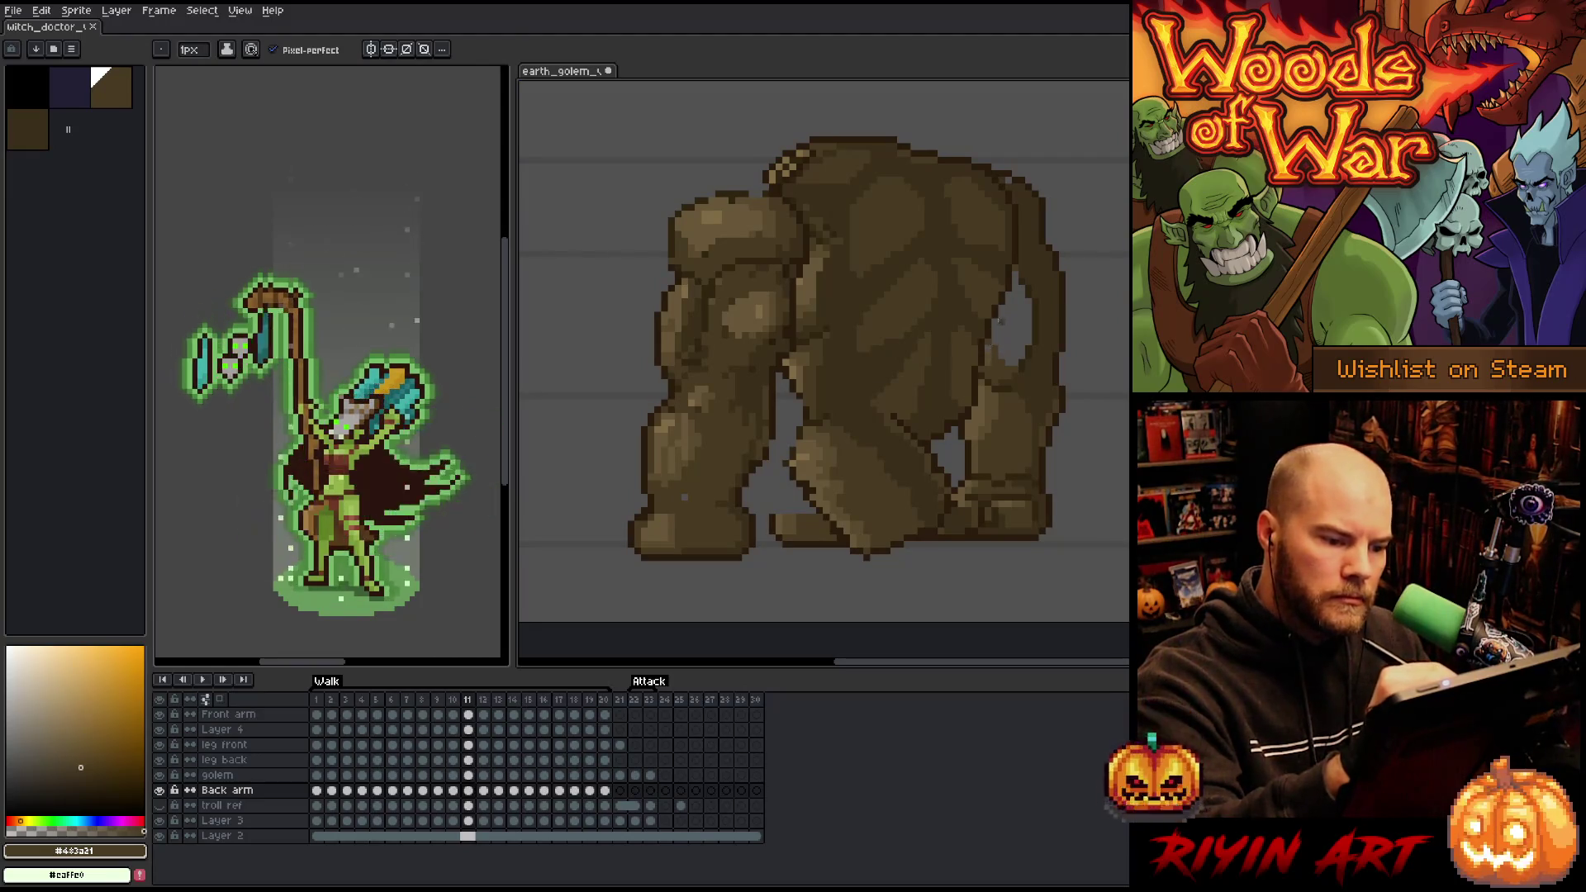
{"action": "left_click_drag", "start_coordinate": [1000, 319], "coordinate": [1015, 355]}
{"action": "left_click", "coordinate": [990, 348], "text": "alt"}
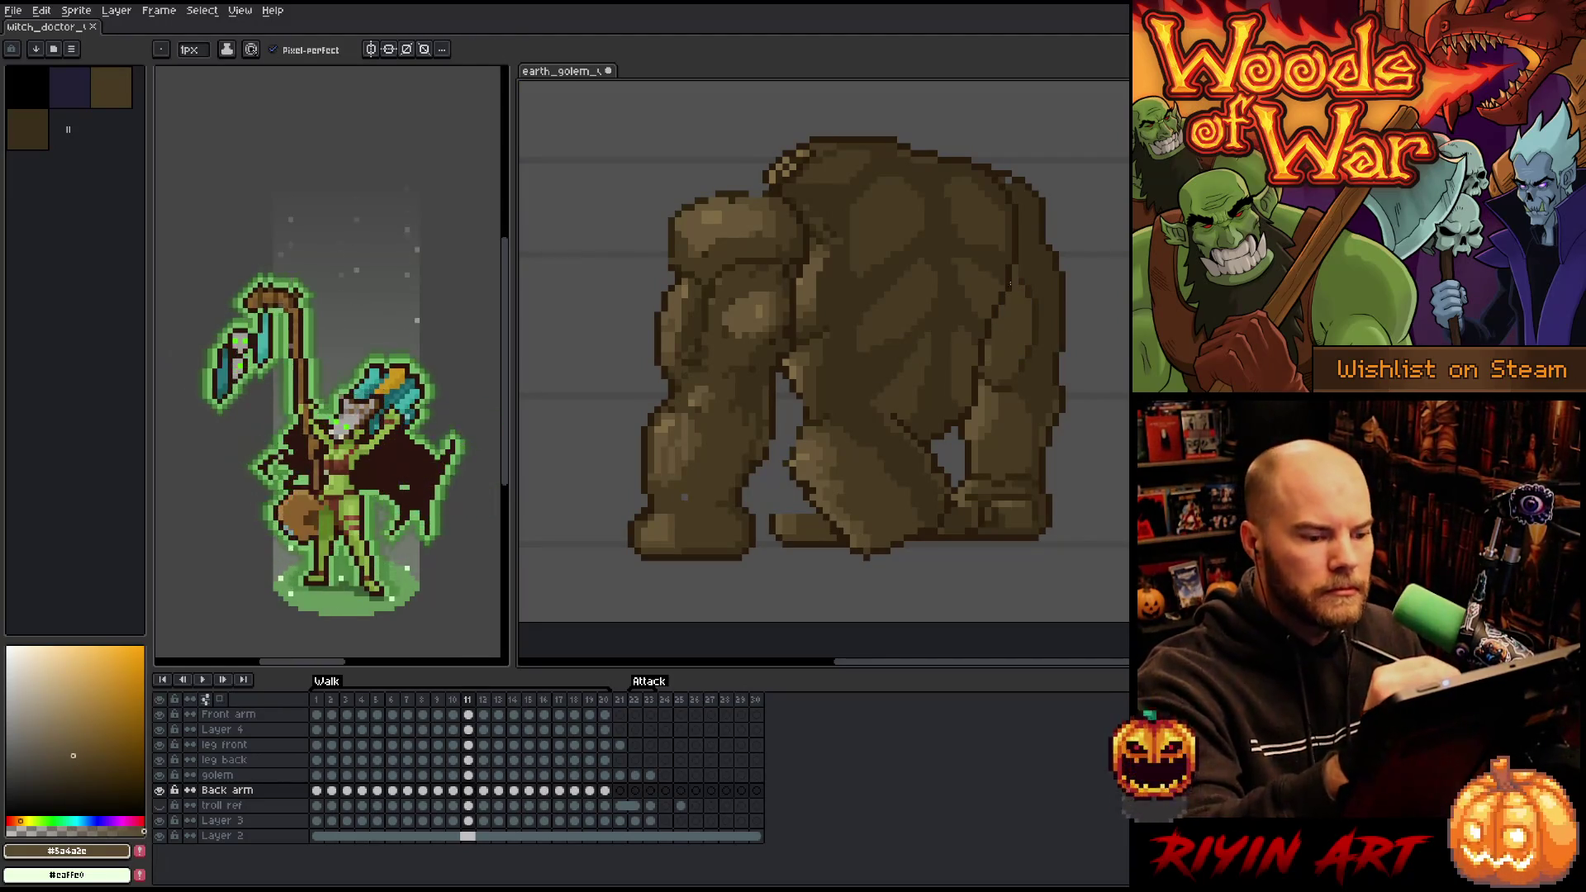
{"action": "left_click", "coordinate": [1010, 283], "text": "alt"}
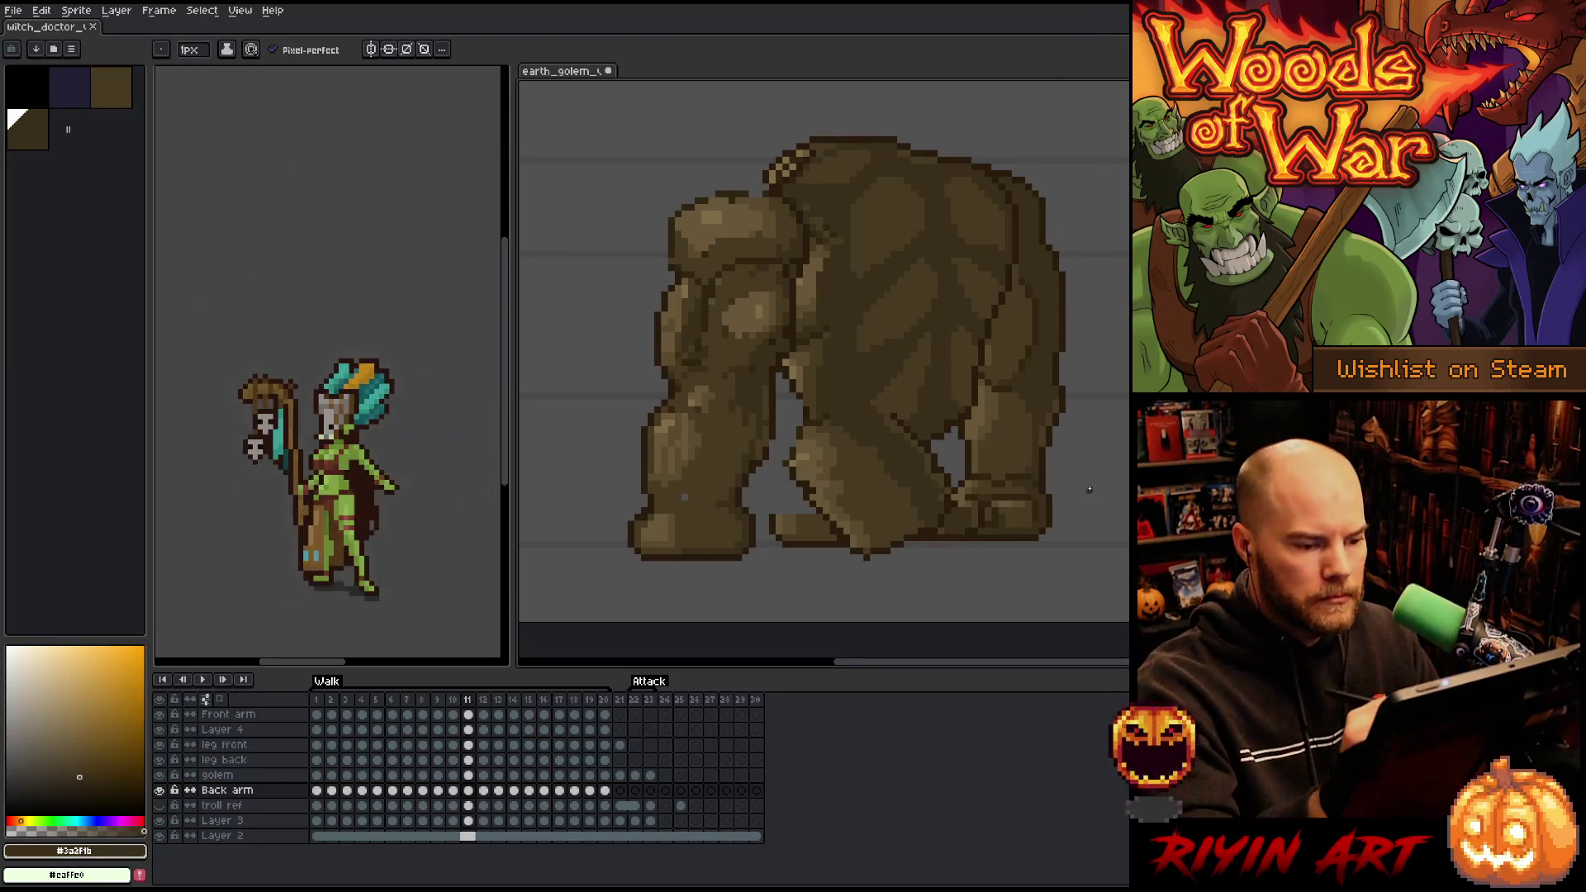
{"action": "key", "text": "period"}
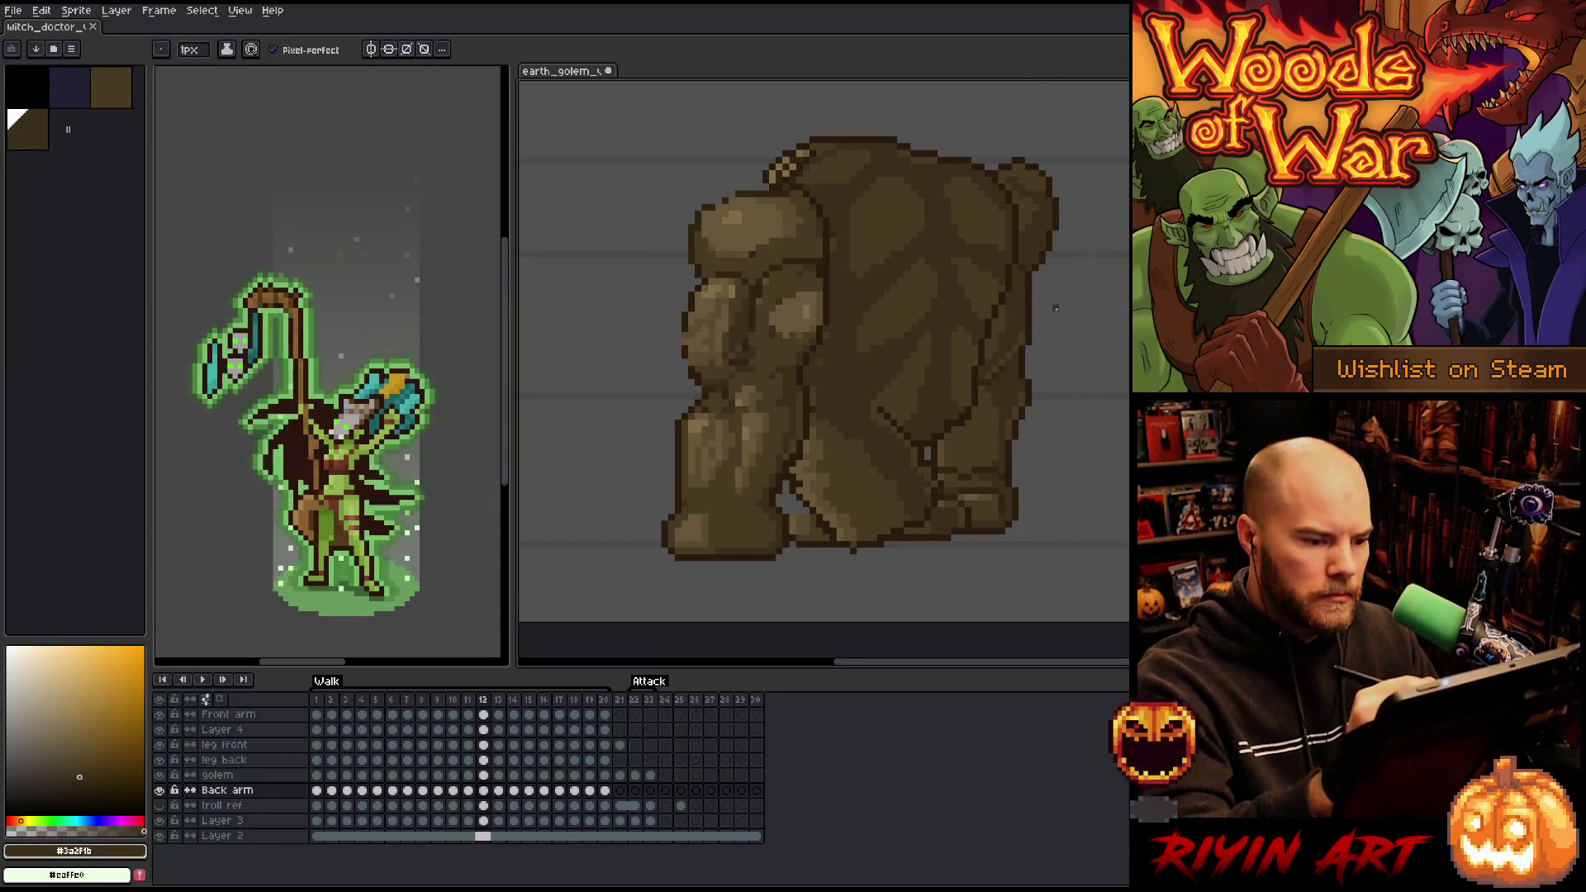
{"action": "left_click", "coordinate": [1034, 296], "text": "alt"}
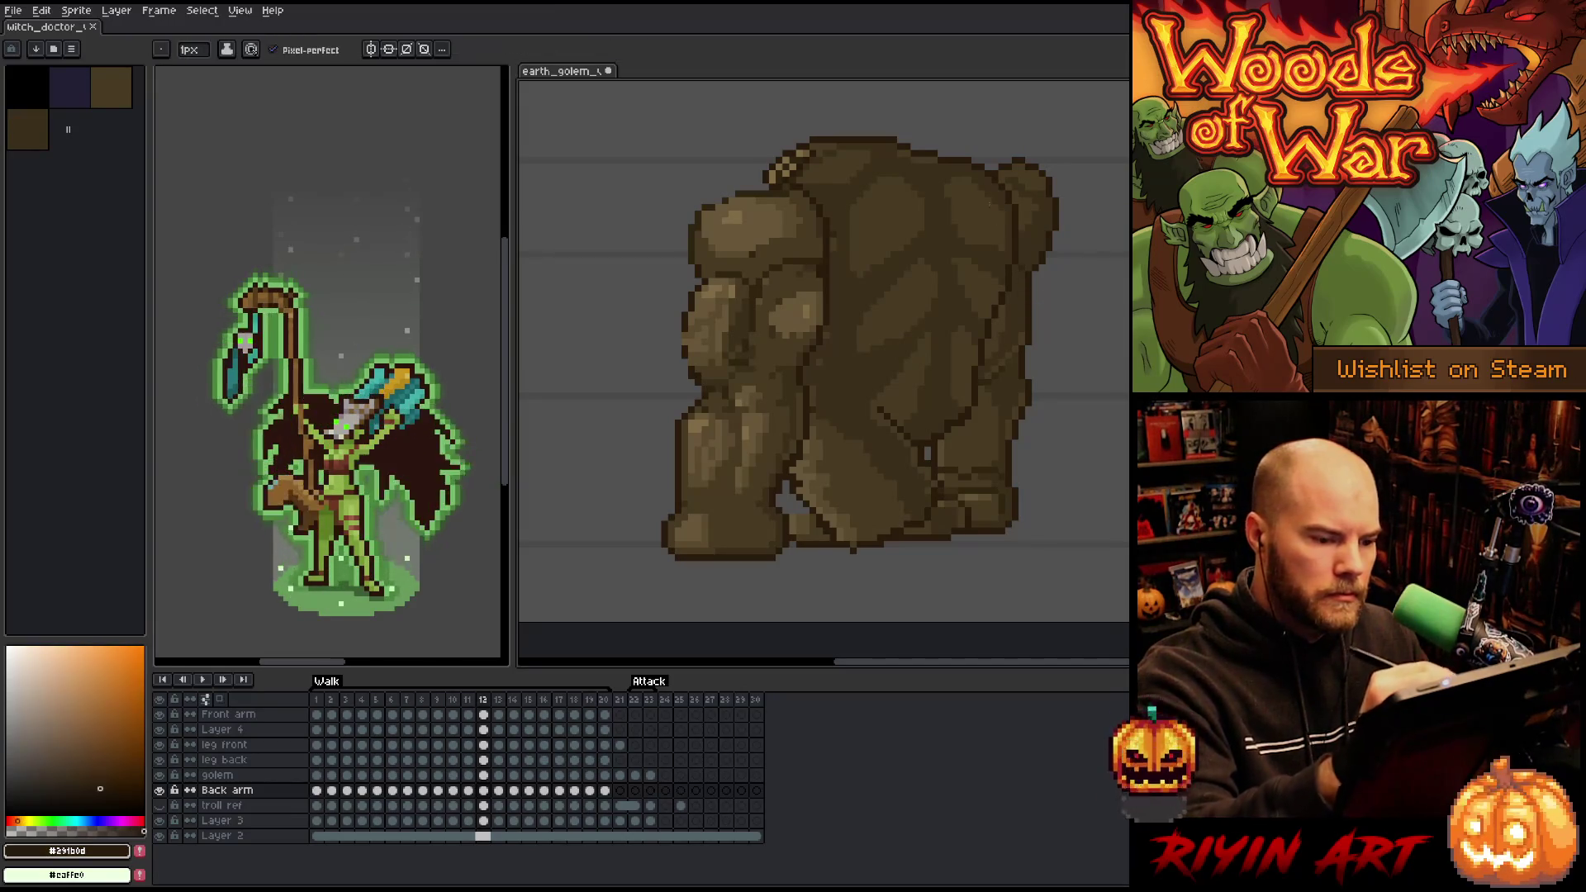
{"action": "key", "text": "comma"}
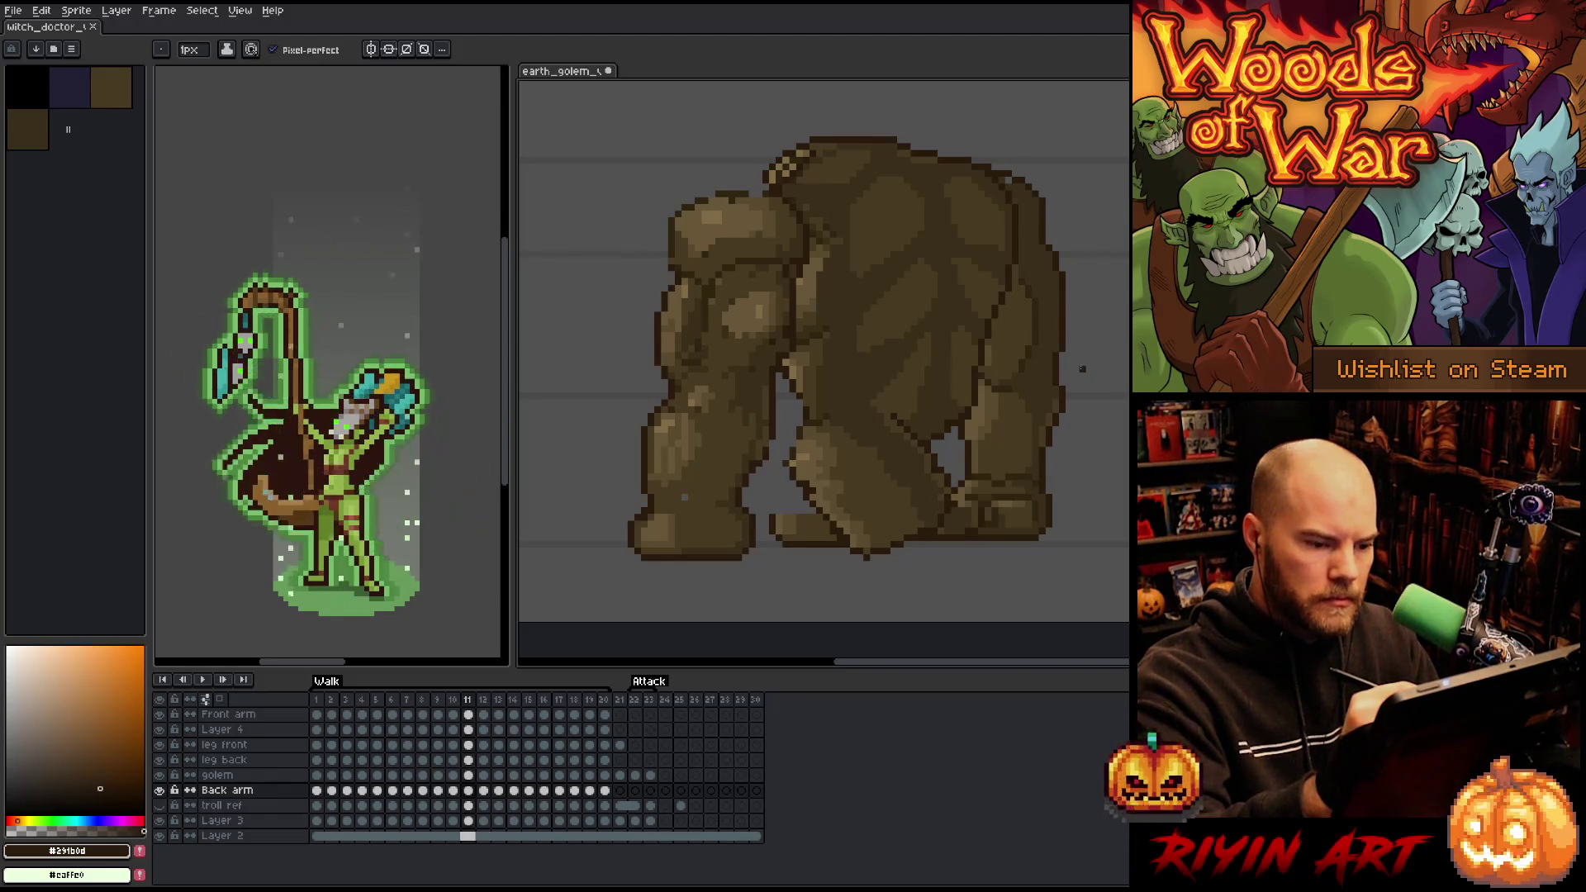
- On frame 12, lasso the back forearm and fist, nudge them down, and delete the upper arm
{"action": "key", "text": "period"}
{"action": "key", "text": "q"}
{"action": "mouse_move", "coordinate": [1062, 496]}
{"action": "left_mouse_down"}
{"action": "mouse_move", "coordinate": [995, 541]}
{"action": "mouse_move", "coordinate": [1066, 353]}
{"action": "mouse_move", "coordinate": [1053, 463]}
{"action": "mouse_move", "coordinate": [1011, 430]}
{"action": "mouse_move", "coordinate": [1034, 407]}
{"action": "left_mouse_up"}
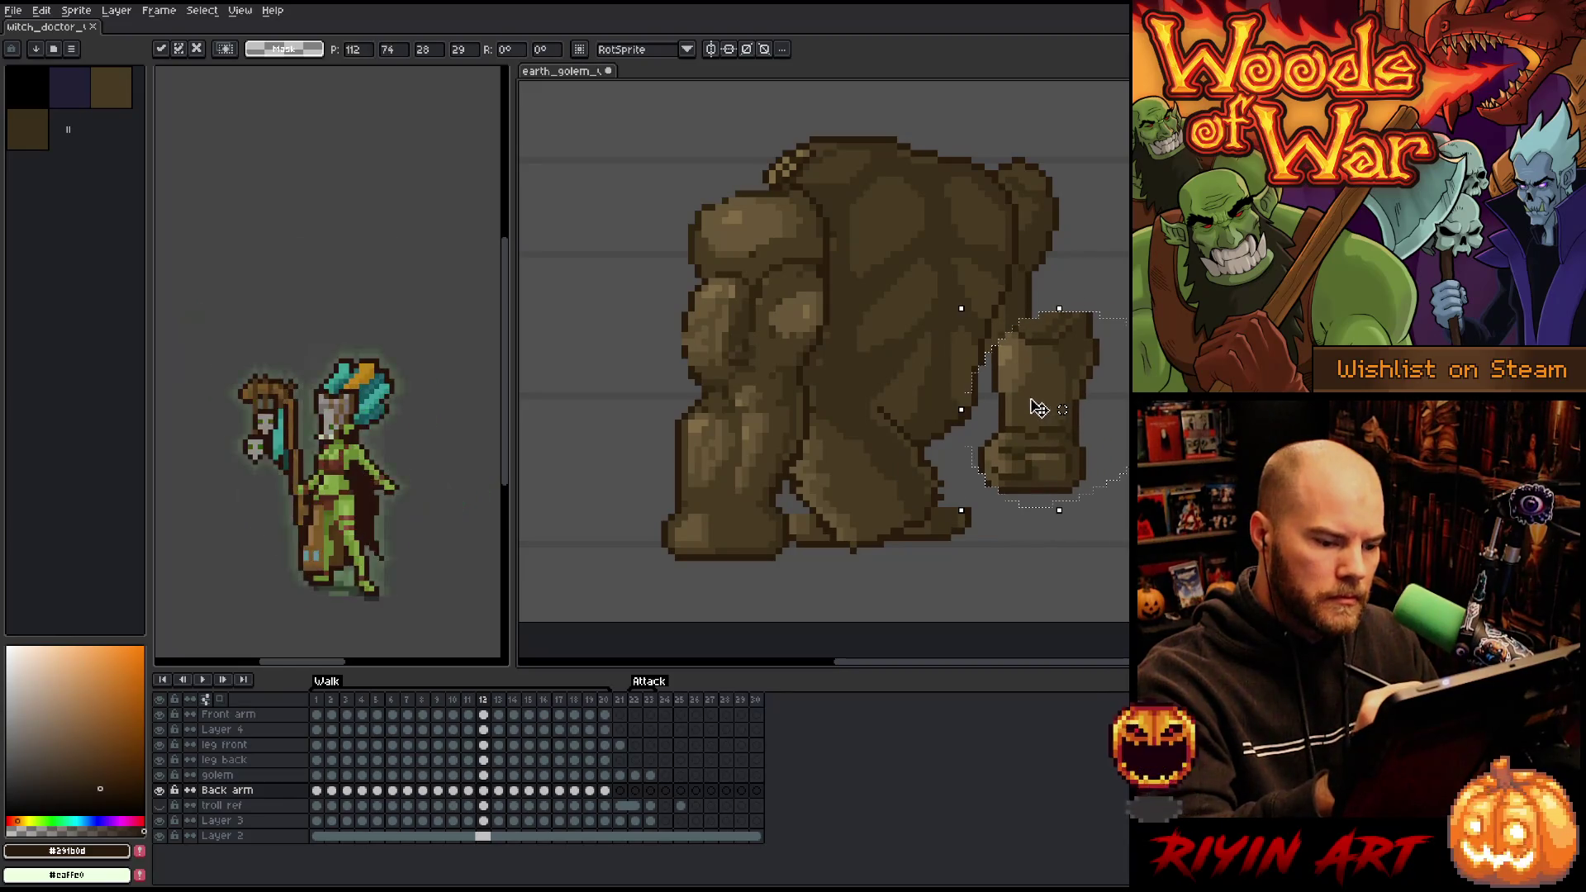
{"action": "key", "text": "comma"}
{"action": "key", "text": "period"}
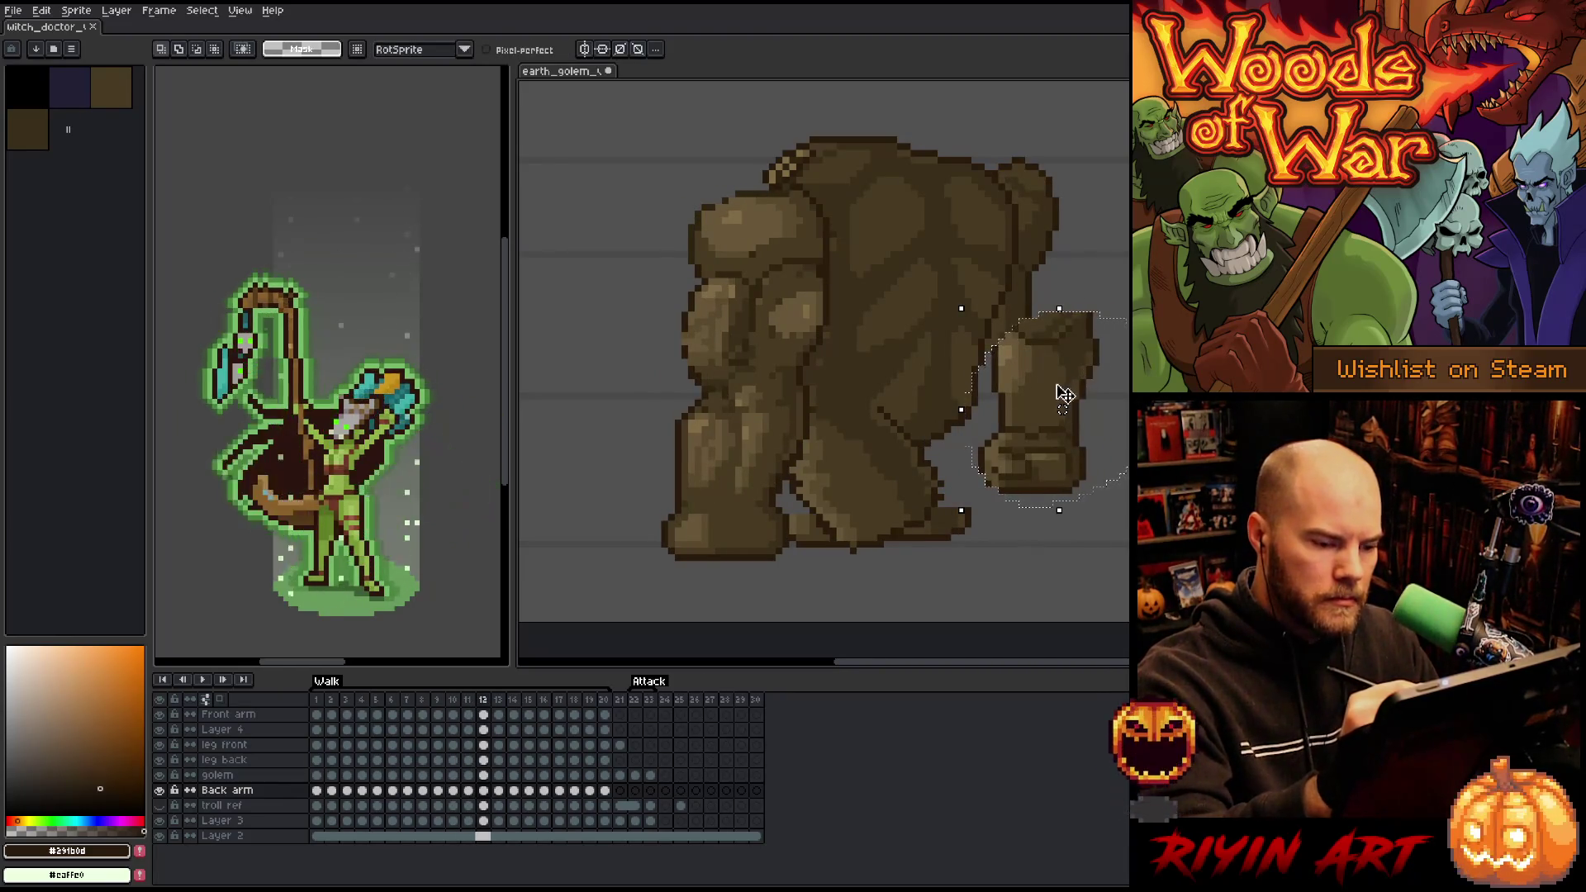
{"action": "key", "text": "Down"}
{"action": "key", "text": "Down"}
{"action": "key", "text": "Down"}
{"action": "mouse_move", "coordinate": [1020, 355]}
{"action": "left_mouse_down"}
{"action": "mouse_move", "coordinate": [929, 351]}
{"action": "mouse_move", "coordinate": [1115, 190]}
{"action": "mouse_move", "coordinate": [1124, 234]}
{"action": "left_mouse_up"}
{"action": "key", "text": "Delete"}
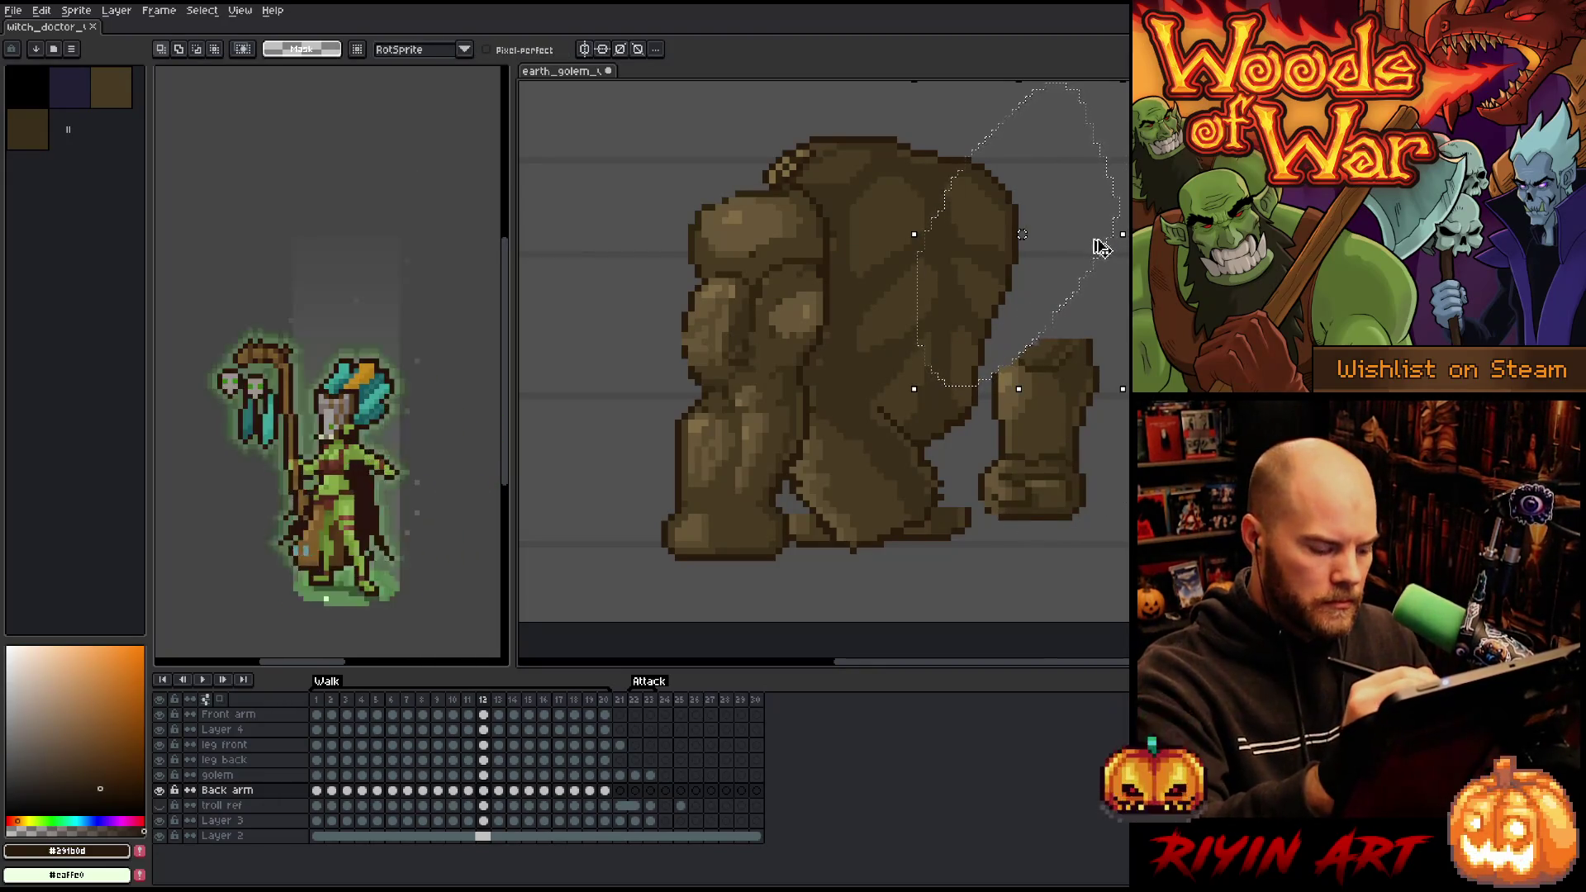
- Draw the new upper arm outline down to the forearm and sketch its inner lines
{"action": "key", "text": "i"}
{"action": "key", "text": "b"}
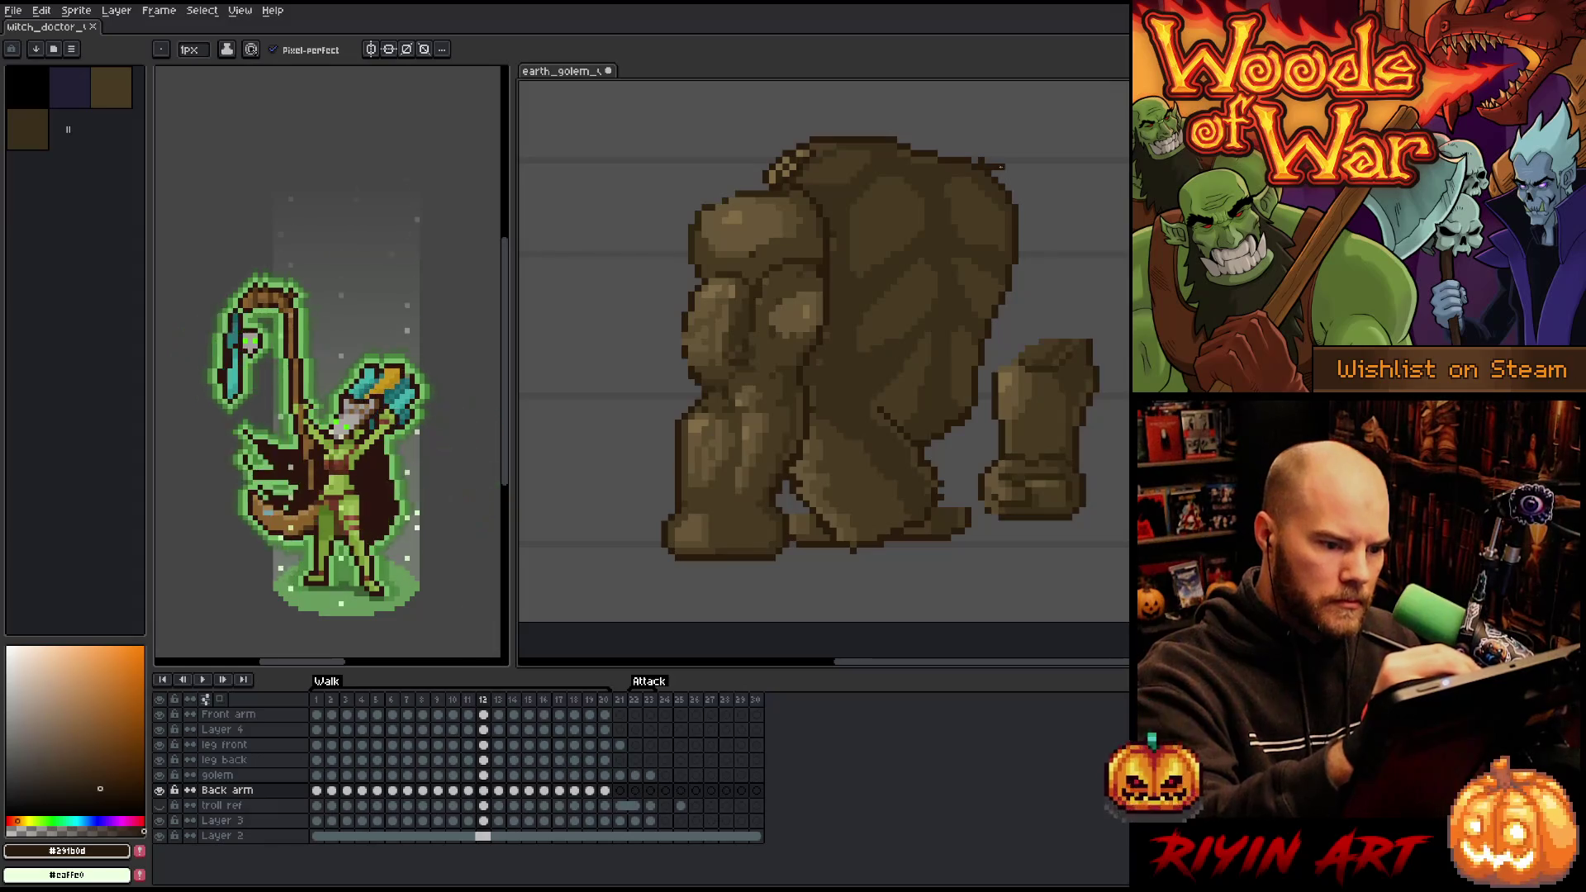
{"action": "mouse_move", "coordinate": [1002, 167]}
{"action": "left_mouse_down"}
{"action": "mouse_move", "coordinate": [1041, 237]}
{"action": "mouse_move", "coordinate": [1077, 263]}
{"action": "mouse_move", "coordinate": [1082, 331]}
{"action": "mouse_move", "coordinate": [1049, 312]}
{"action": "left_mouse_up"}
{"action": "left_click", "coordinate": [1024, 366], "text": "alt"}
{"action": "left_click", "coordinate": [1053, 344], "text": "alt"}
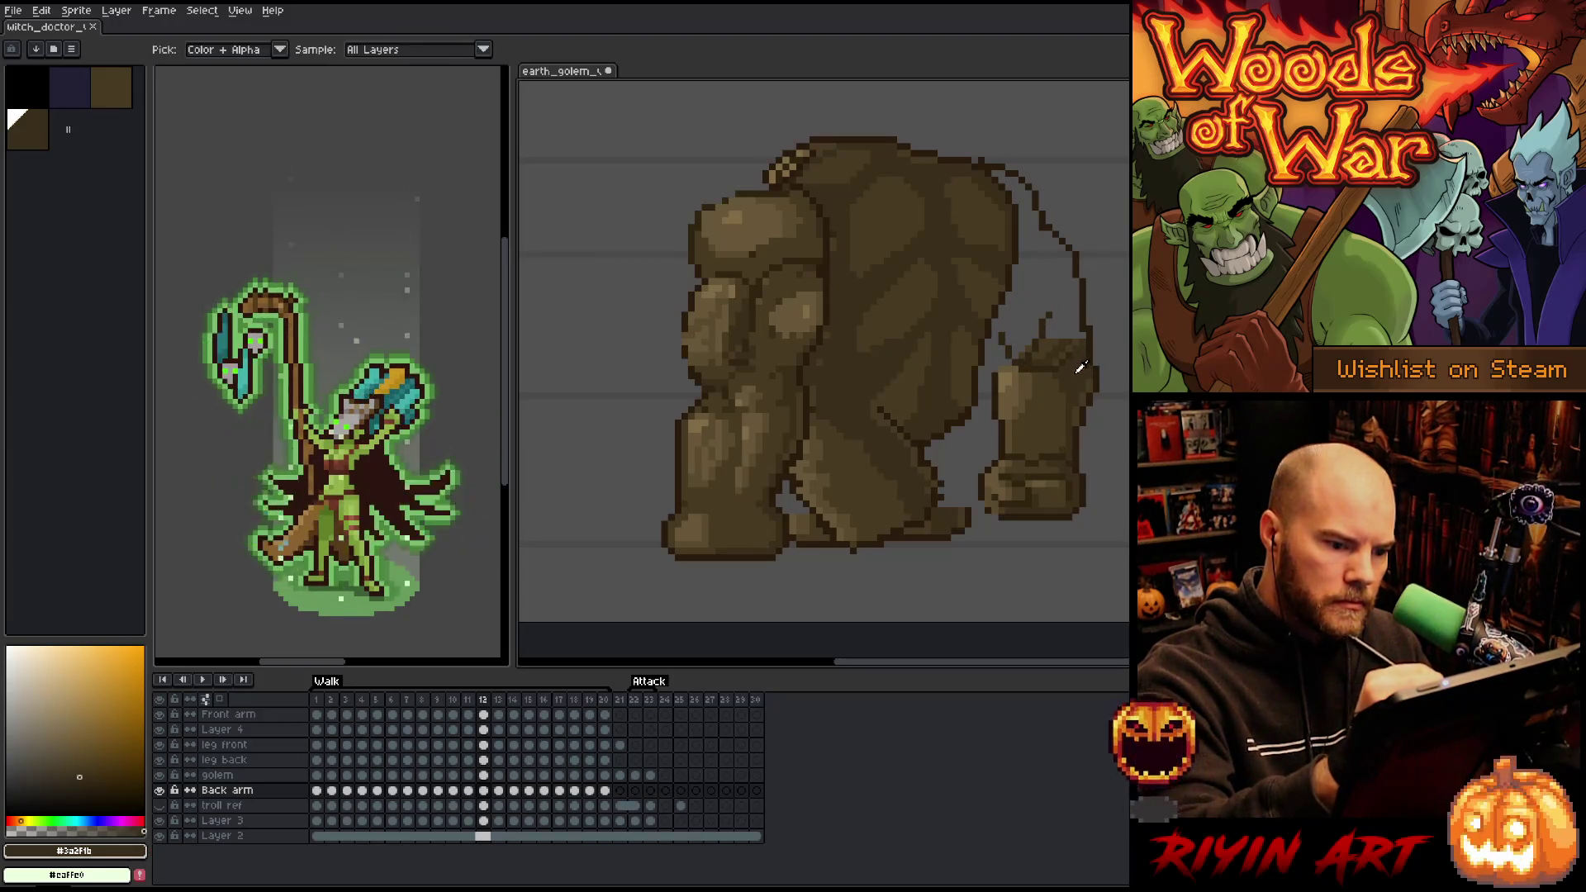
{"action": "left_click_drag", "start_coordinate": [1070, 338], "coordinate": [1020, 267]}
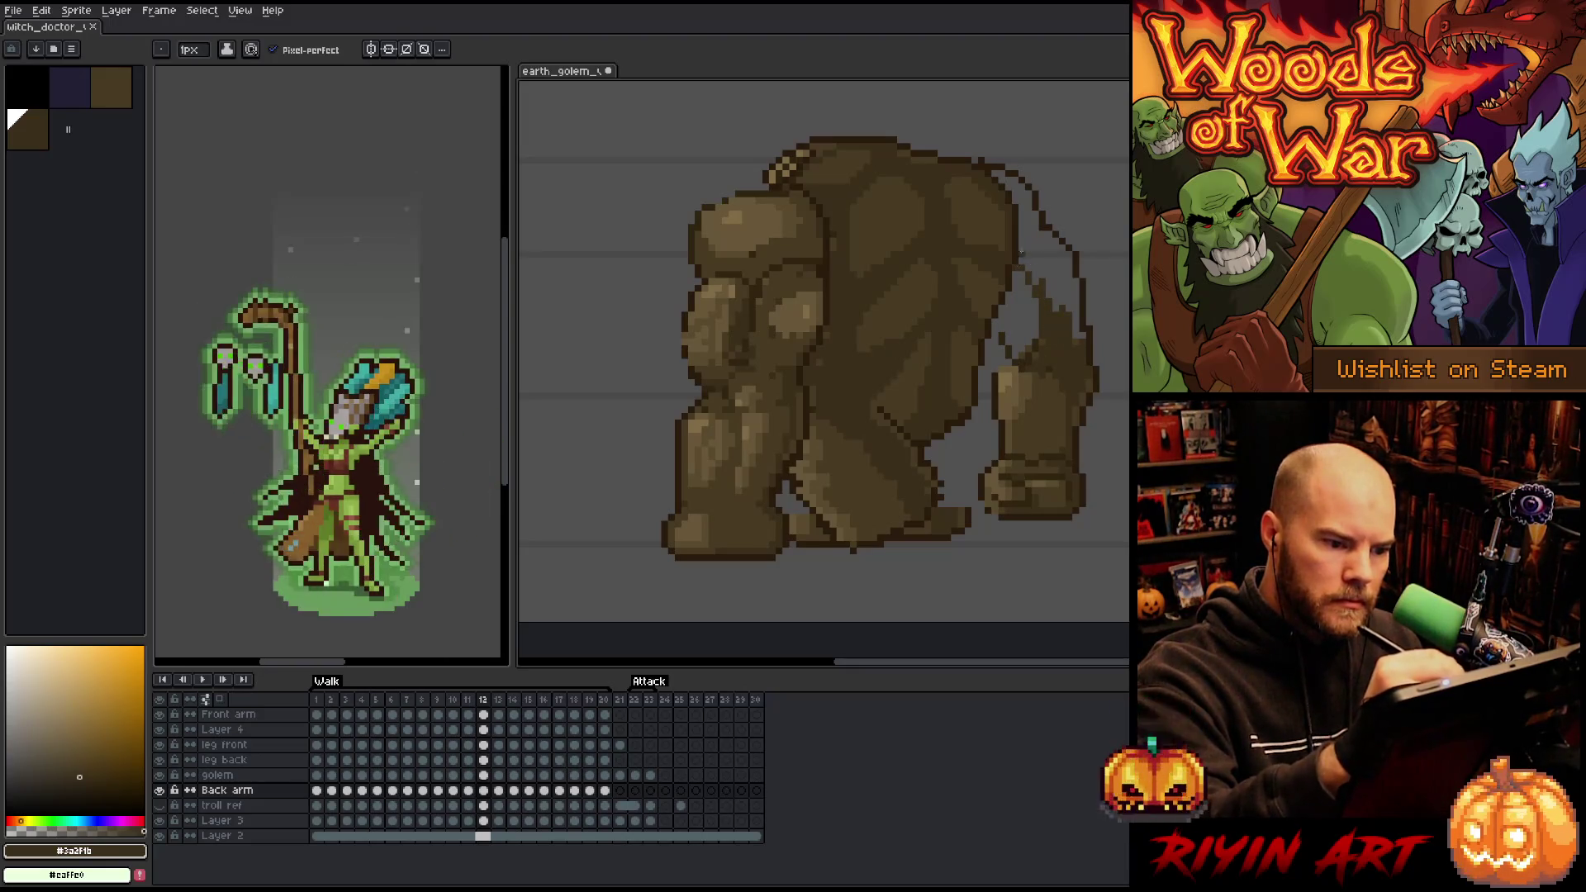
- Fill the back arm with dark brown and extend its edge outline downward
{"action": "key", "text": "g"}
{"action": "left_click", "coordinate": [993, 170]}
{"action": "key", "text": "b"}
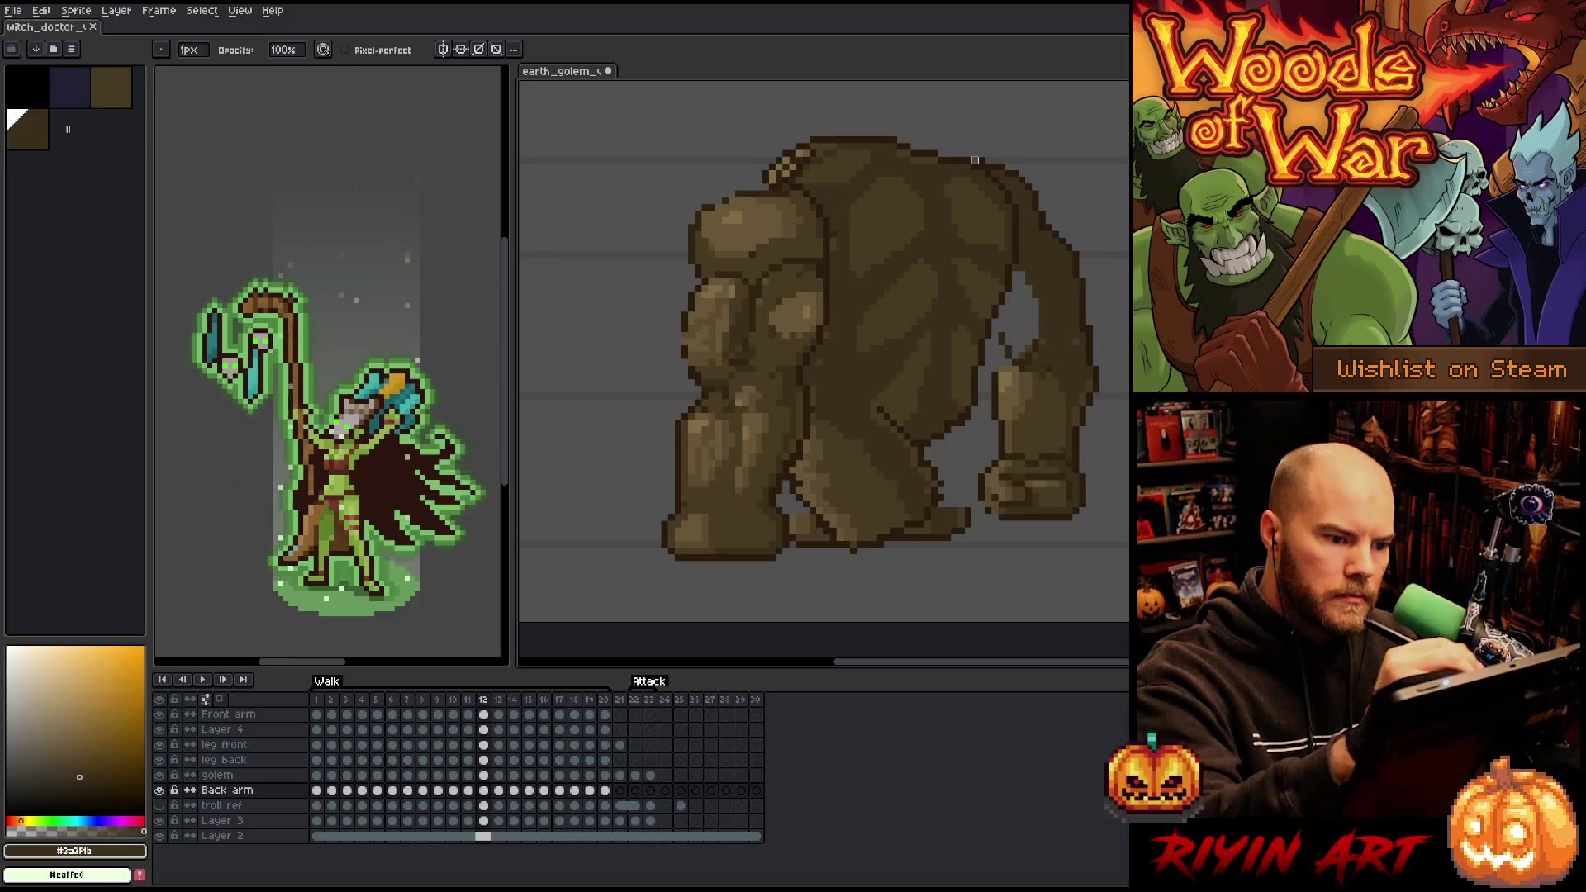
{"action": "left_click", "coordinate": [995, 337], "text": "alt"}
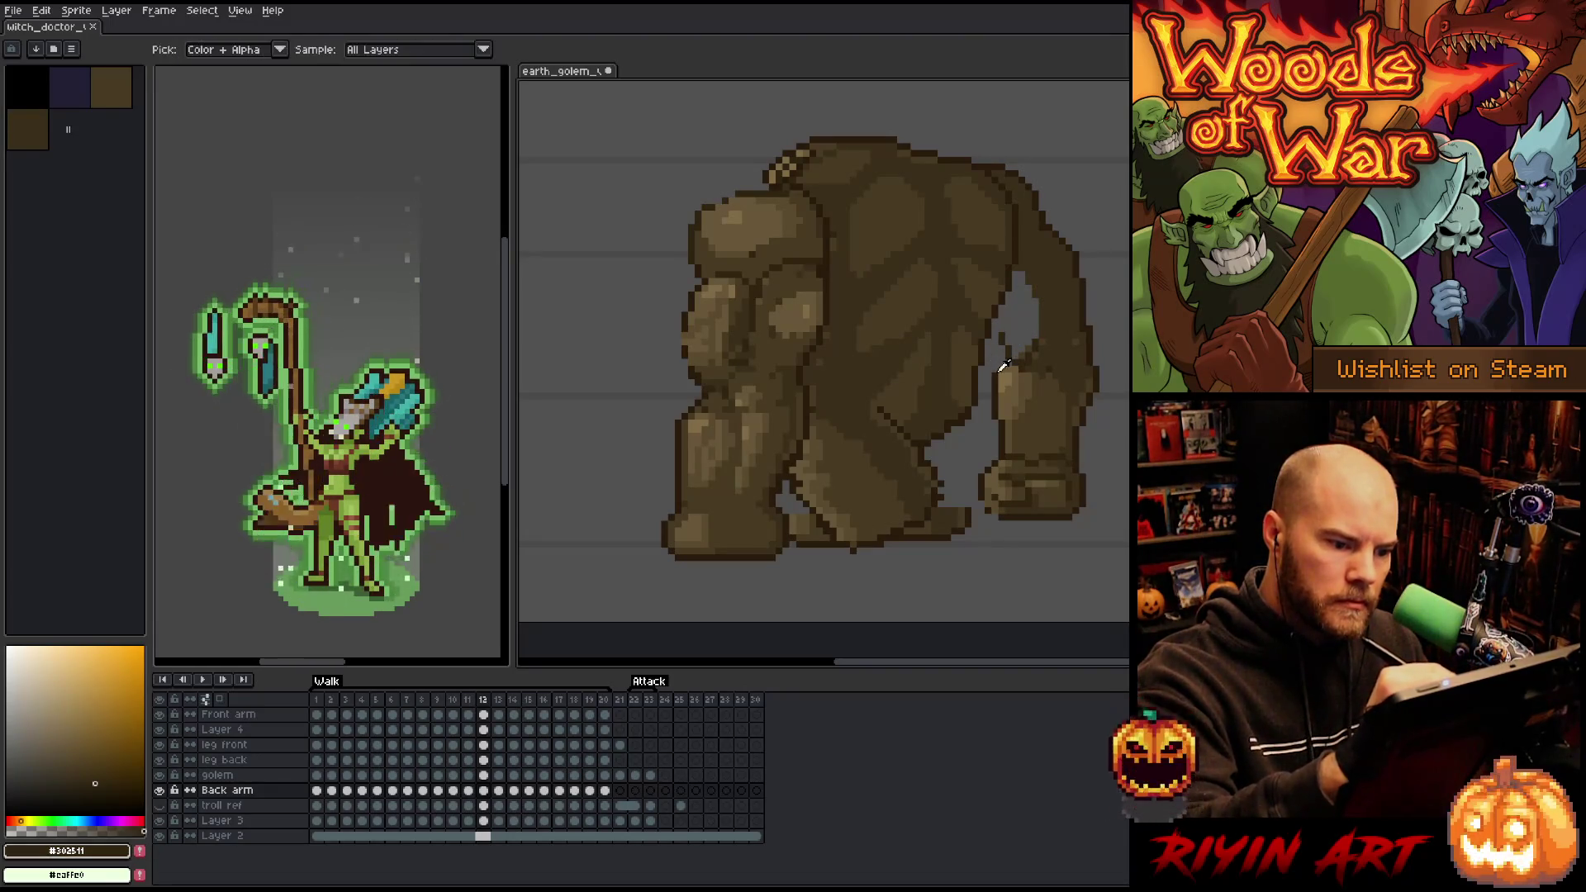
{"action": "left_click_drag", "start_coordinate": [988, 339], "coordinate": [1006, 361]}
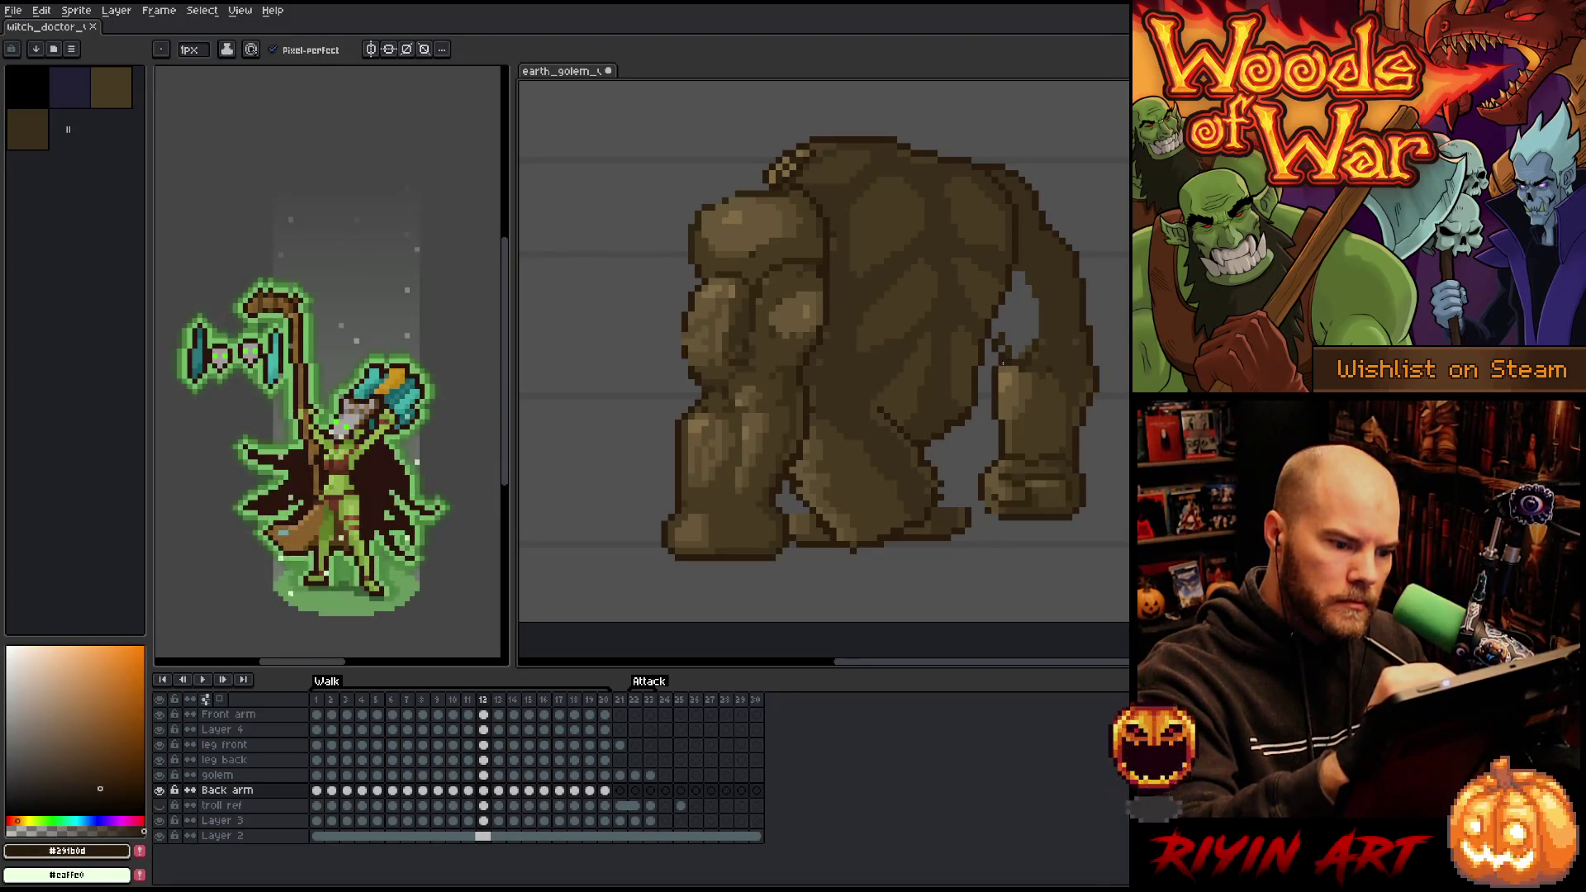
{"action": "left_click", "coordinate": [1005, 347], "text": "alt"}
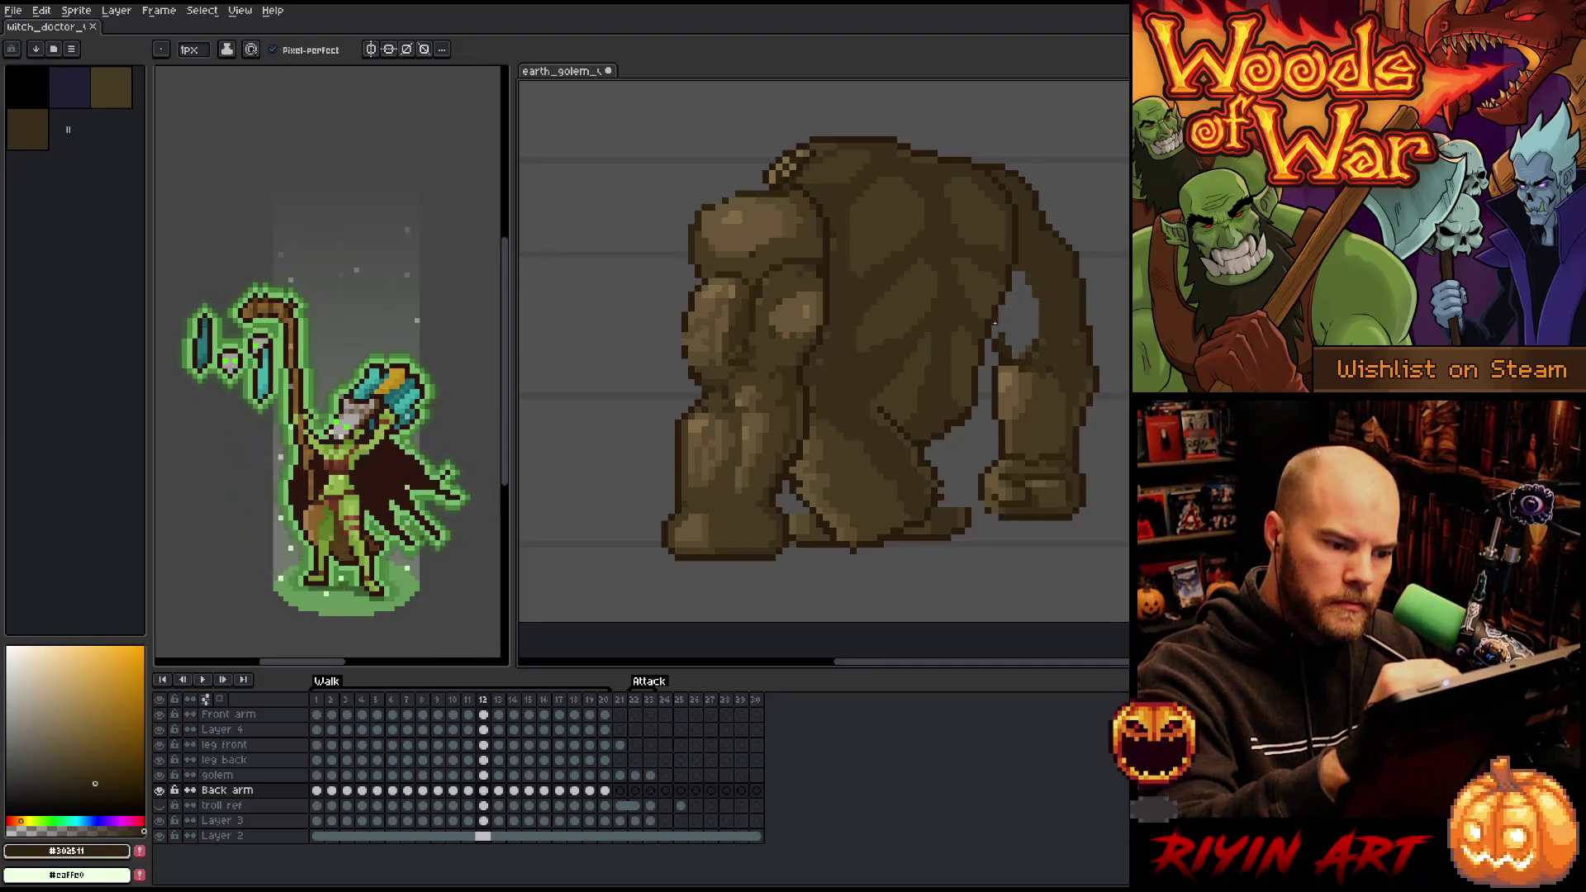
{"action": "left_click", "coordinate": [1046, 345], "text": "alt"}
- Fill the light gaps between the torso and arm with dark brown
{"action": "key", "text": "g"}
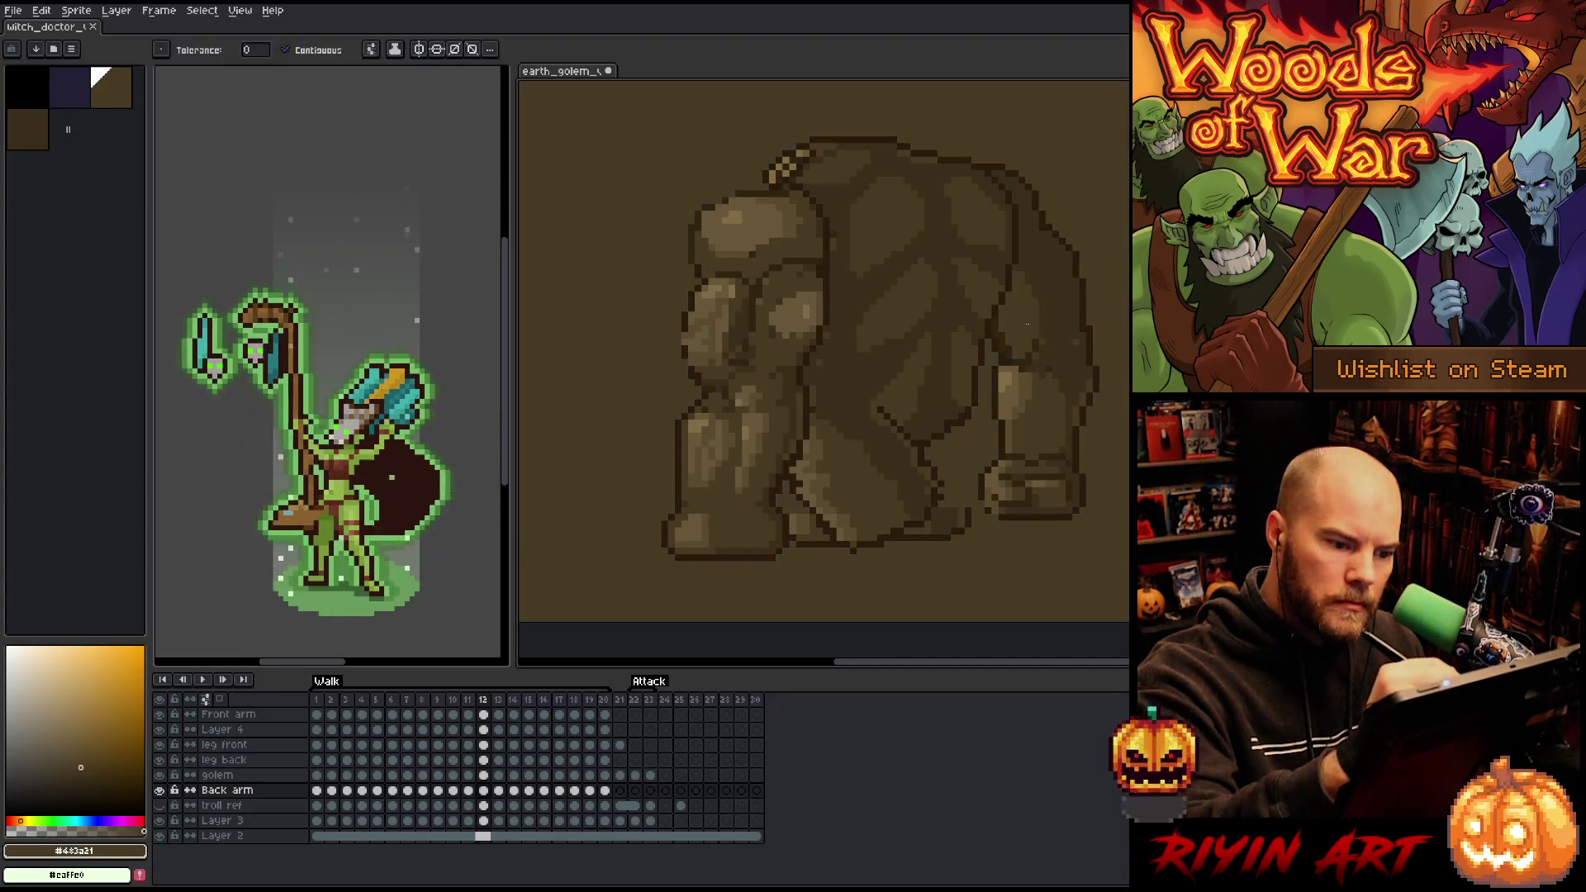
{"action": "key", "text": "b"}
{"action": "key", "text": "g"}
{"action": "left_click", "coordinate": [1023, 274]}
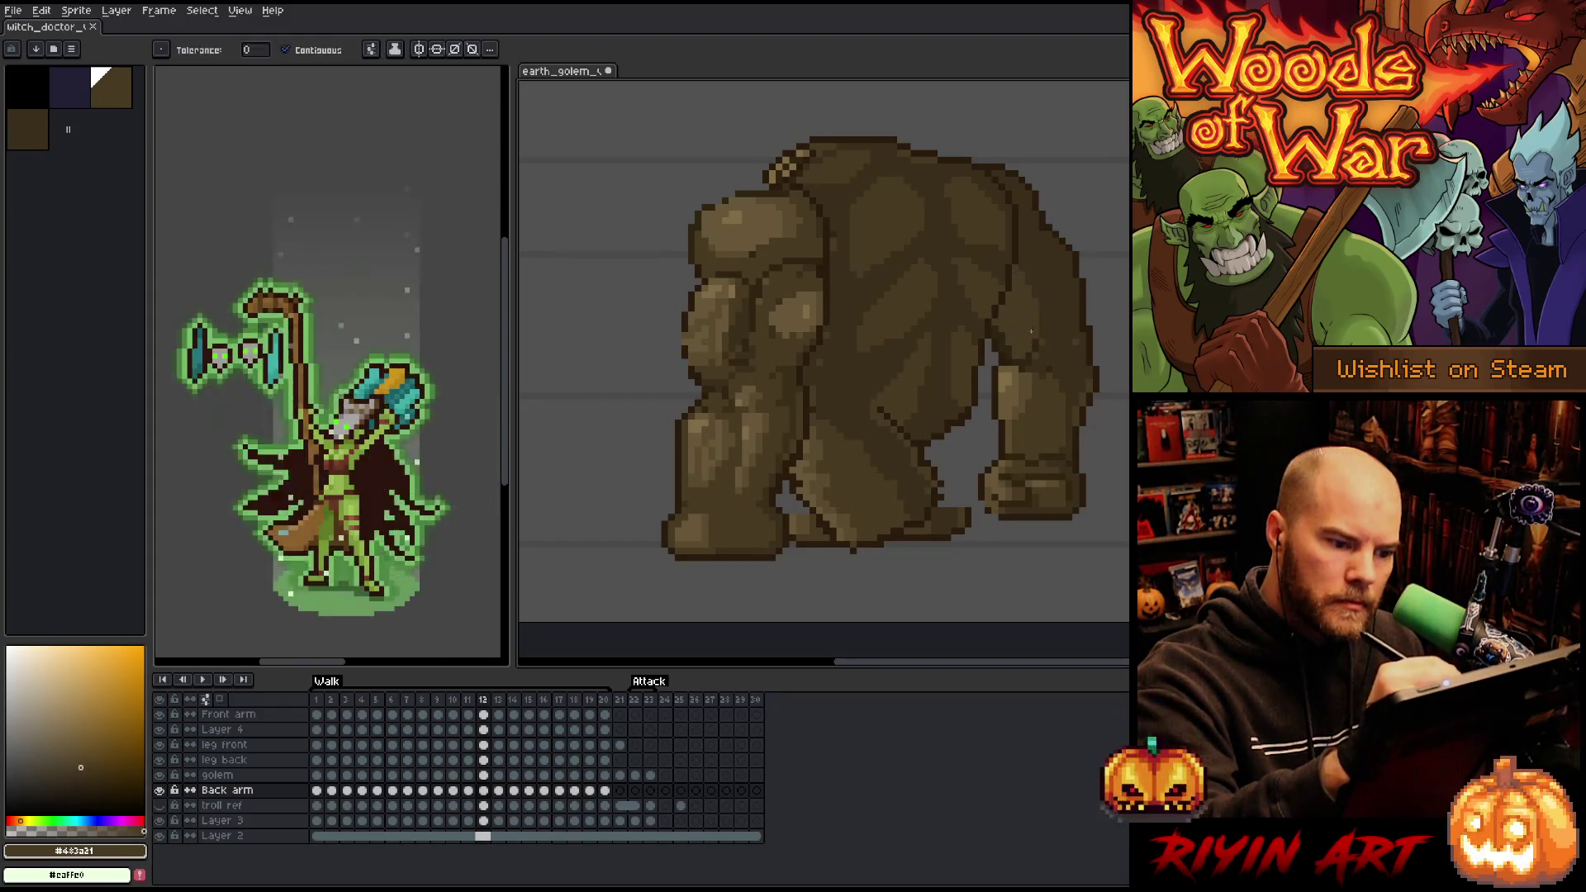
{"action": "key", "text": "b"}
{"action": "left_click", "coordinate": [993, 328], "text": "alt"}
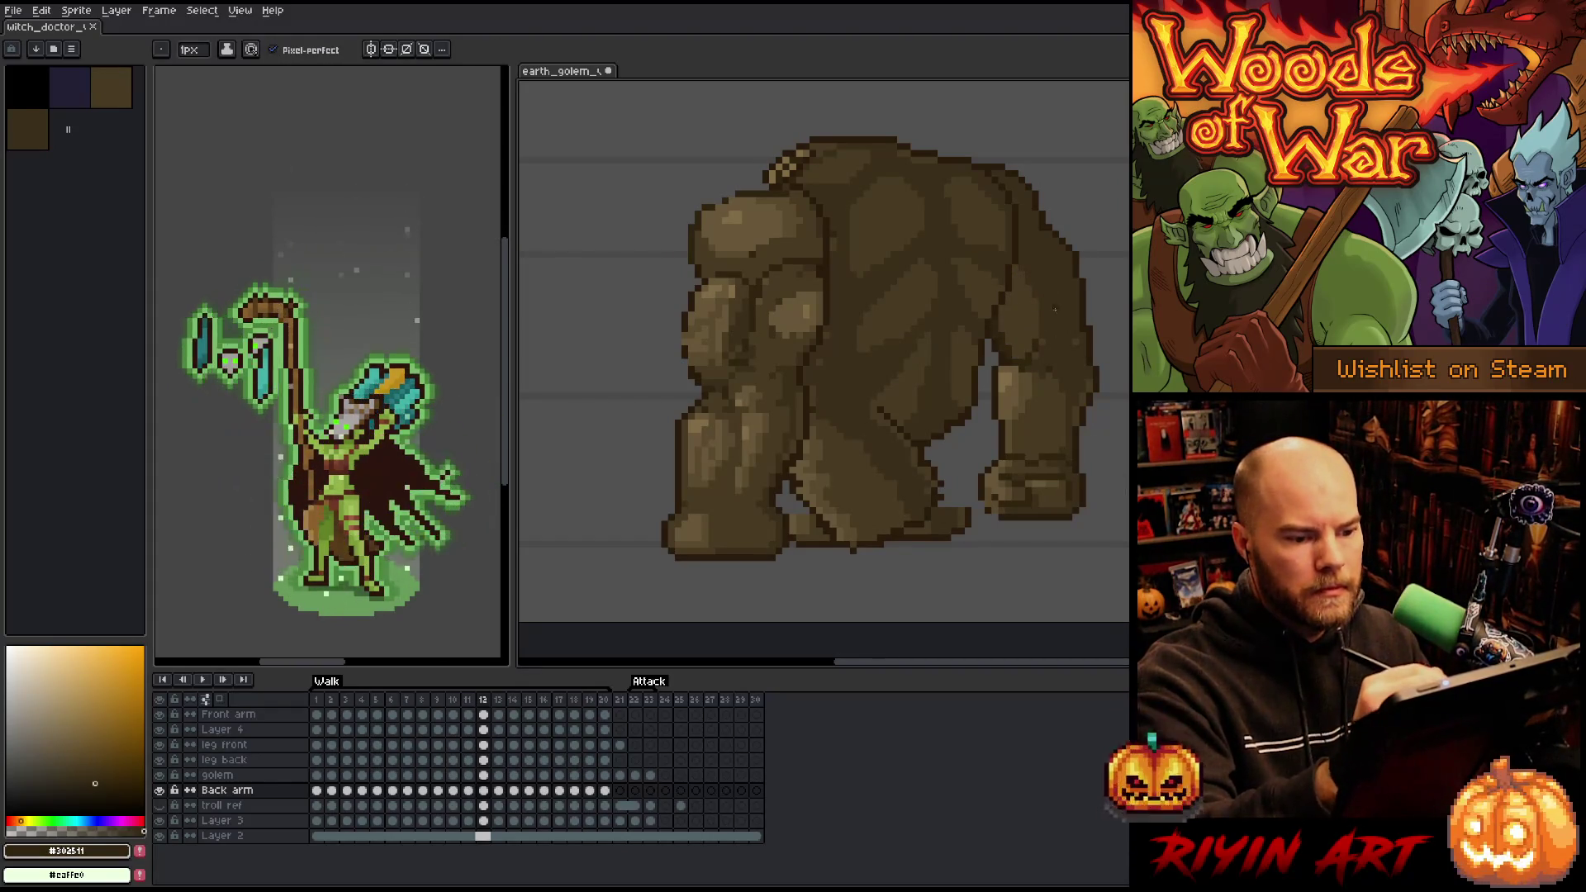
{"action": "left_click", "coordinate": [1075, 343], "text": "alt"}
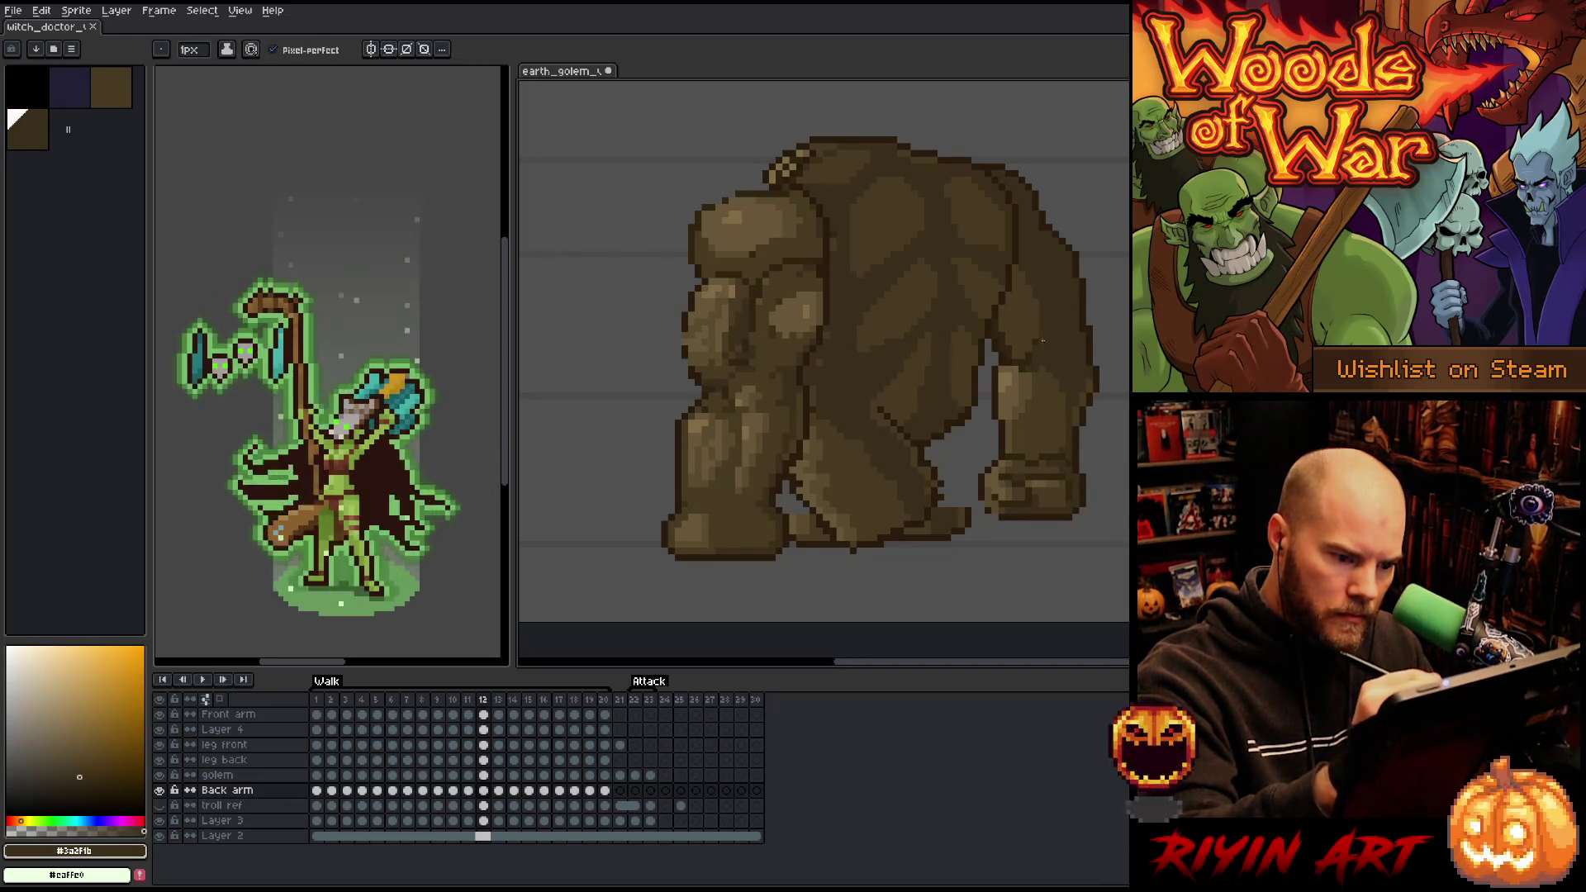
{"action": "left_click", "coordinate": [1035, 347], "text": "alt"}
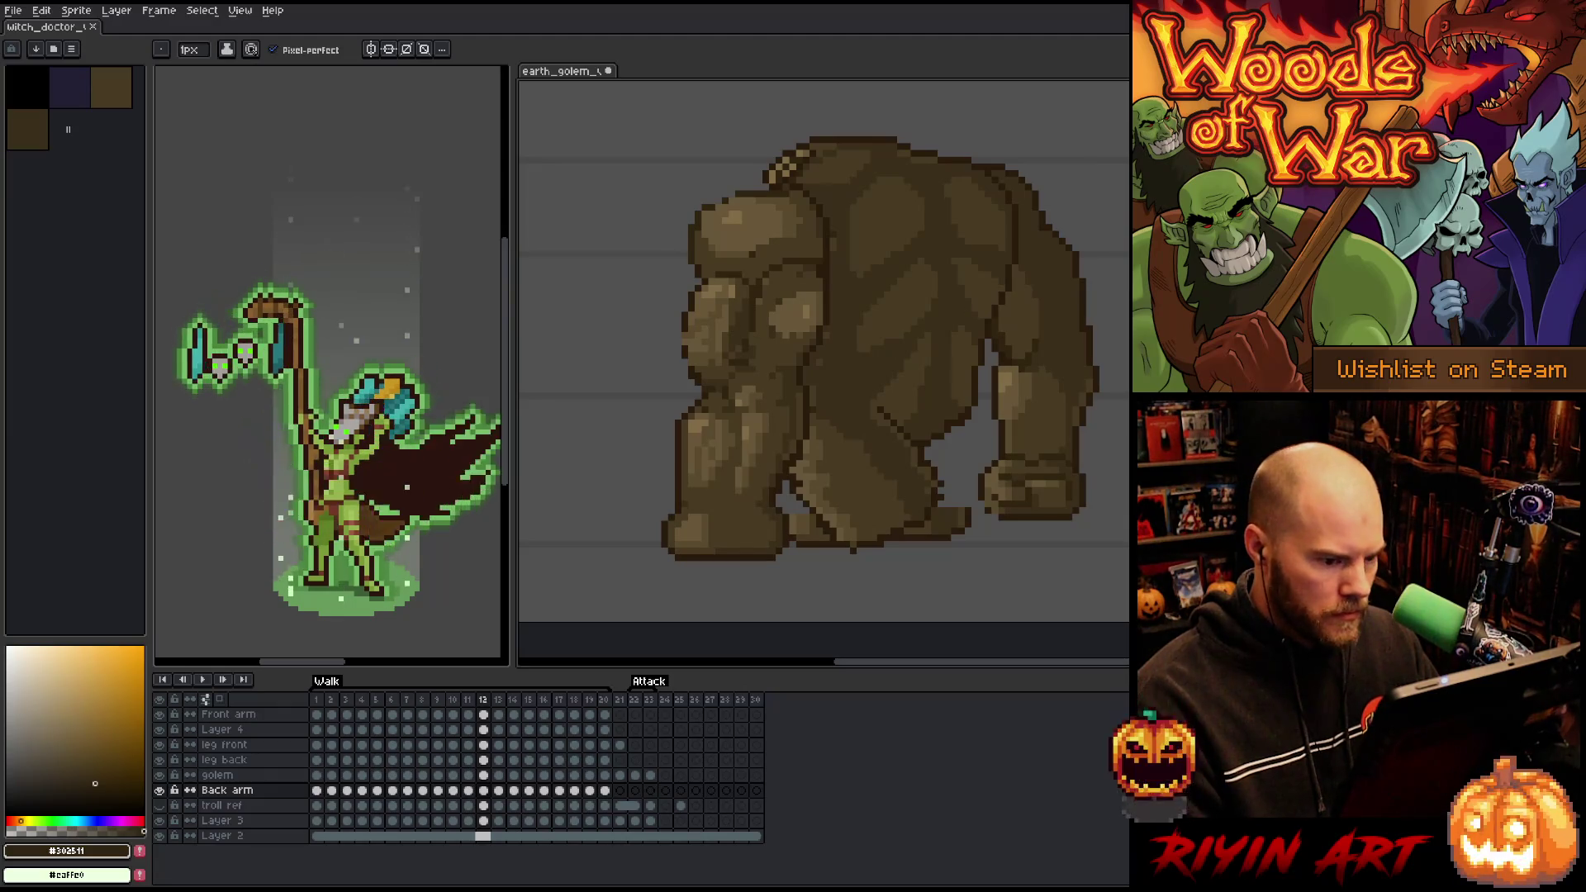
- On the next walk frame, move the back arm up-left and lift its lower part, then commit
{"action": "left_click", "coordinate": [499, 793]}
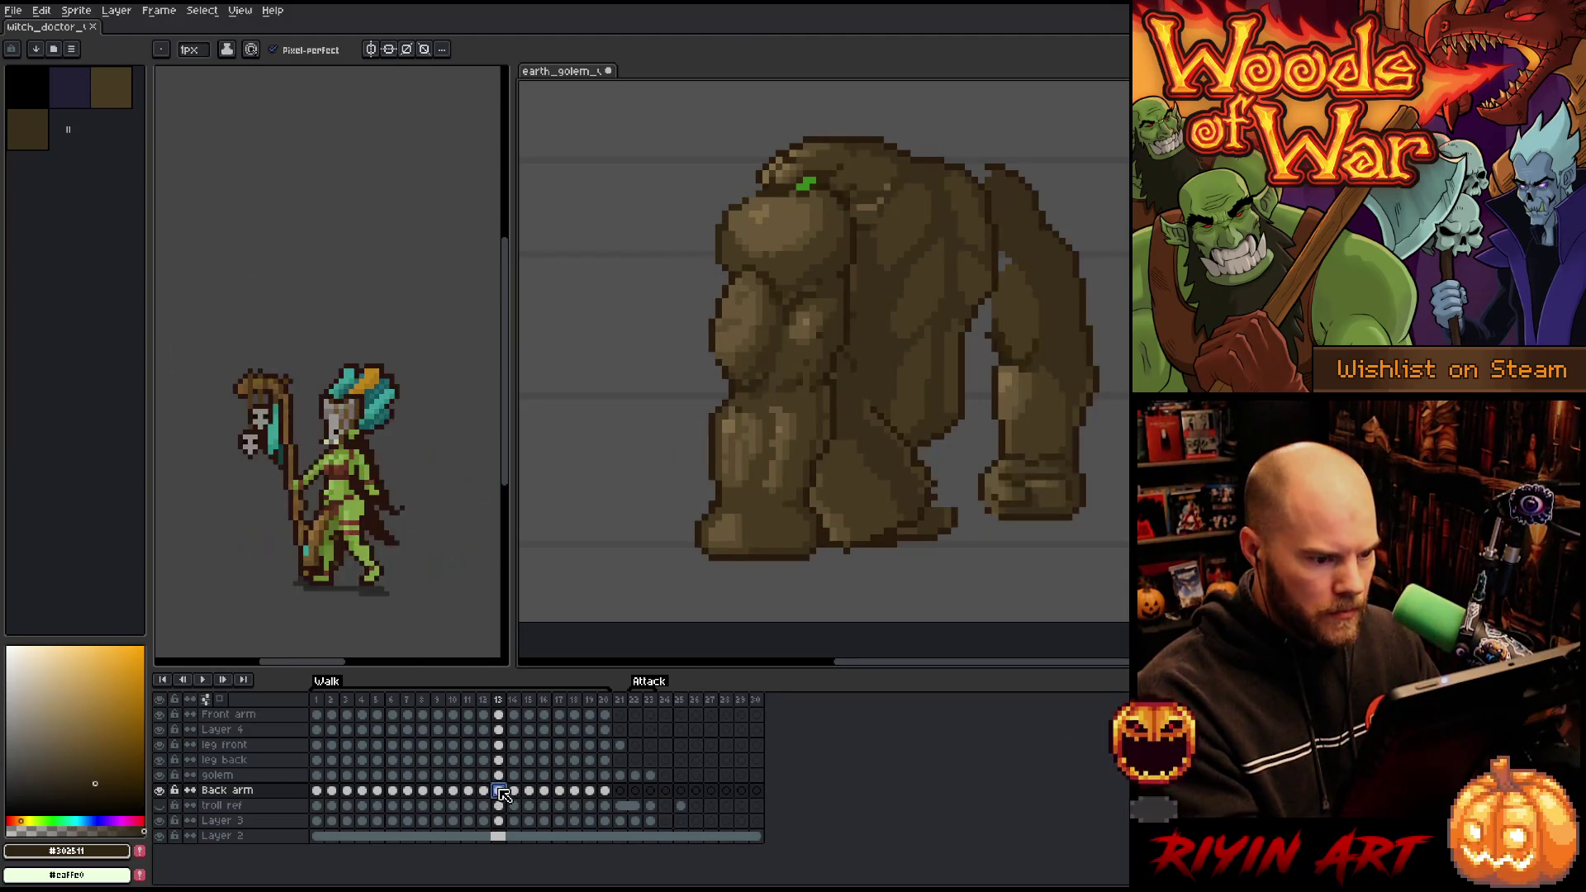
{"action": "key", "text": "ctrl+t"}
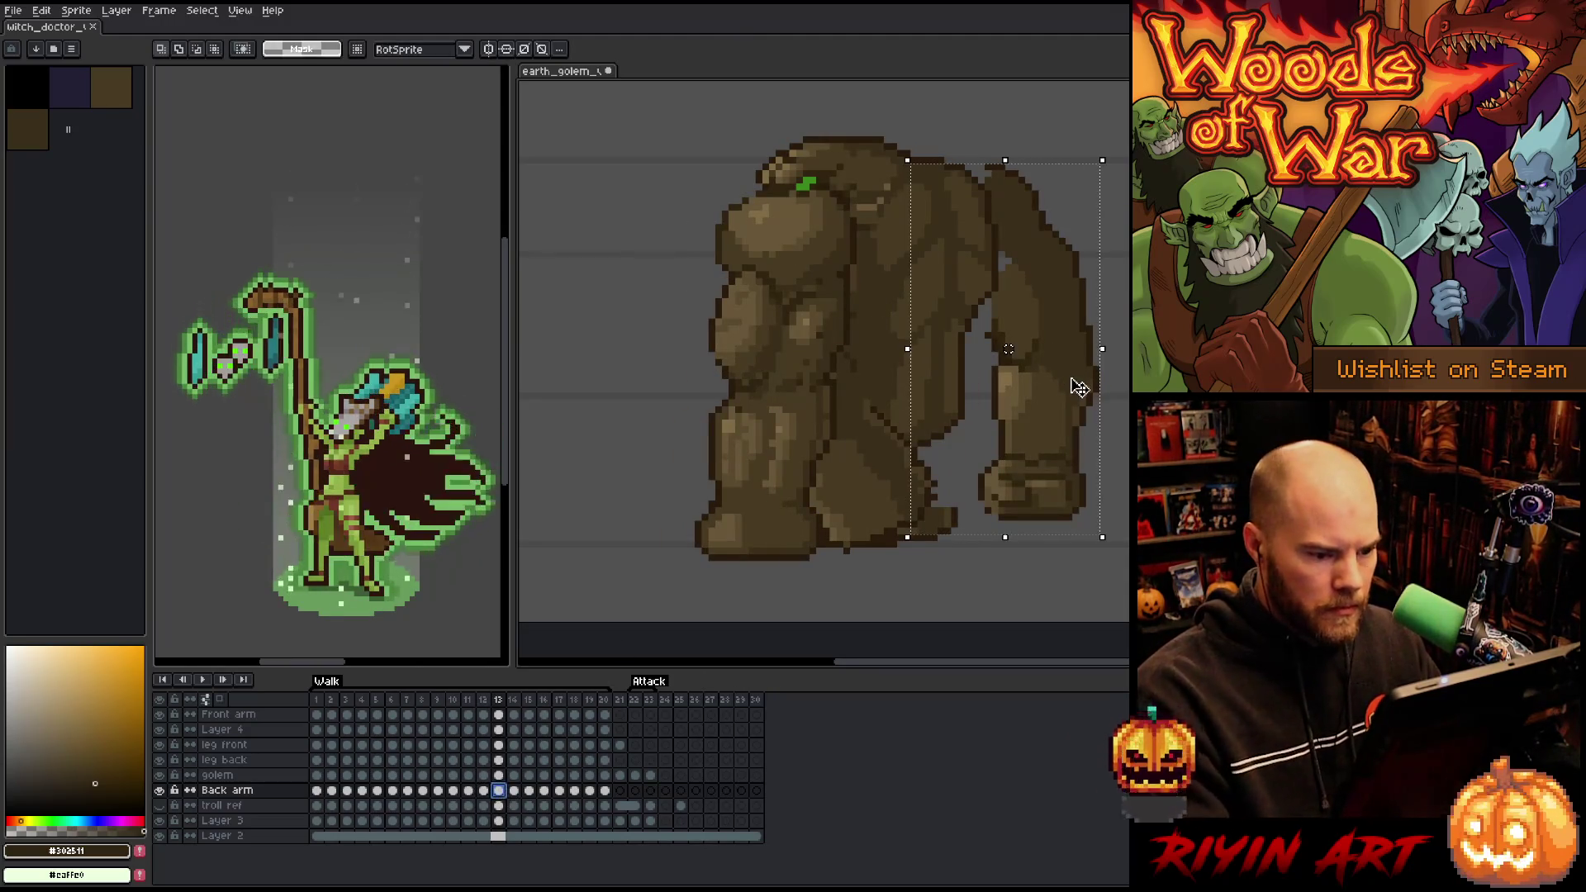
{"action": "mouse_move", "coordinate": [1064, 405]}
{"action": "left_mouse_down"}
{"action": "mouse_move", "coordinate": [1034, 372]}
{"action": "mouse_move", "coordinate": [1041, 406]}
{"action": "left_mouse_up"}
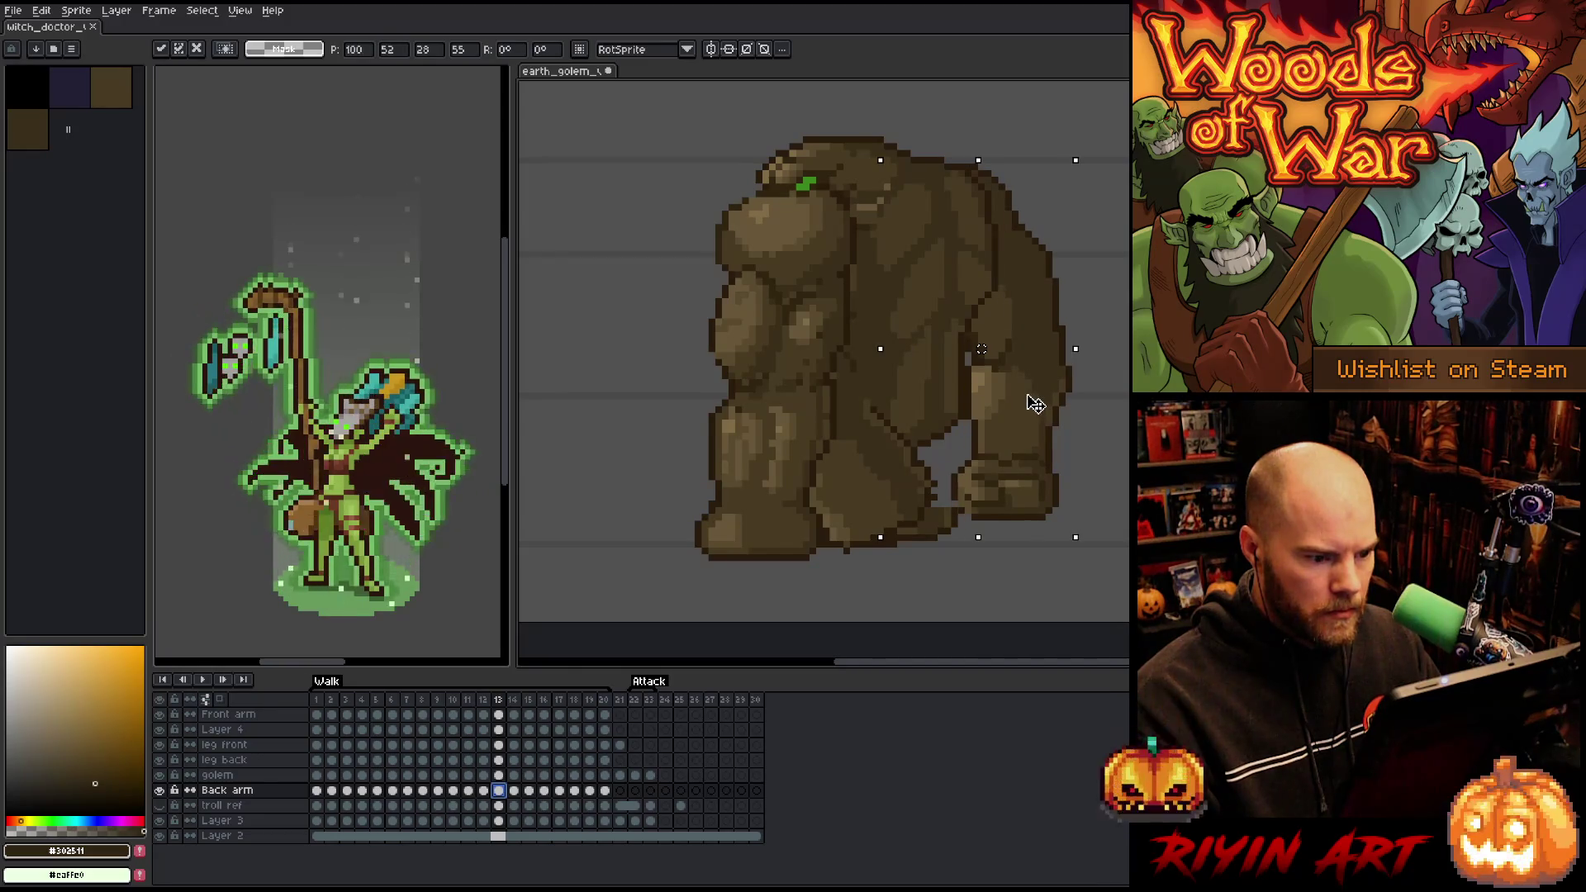
{"action": "mouse_move", "coordinate": [1128, 570]}
{"action": "left_mouse_down"}
{"action": "mouse_move", "coordinate": [939, 485]}
{"action": "mouse_move", "coordinate": [861, 355]}
{"action": "left_mouse_up"}
{"action": "mouse_move", "coordinate": [1092, 319]}
{"action": "left_mouse_down"}
{"action": "mouse_move", "coordinate": [1012, 343]}
{"action": "mouse_move", "coordinate": [933, 415]}
{"action": "left_mouse_up"}
{"action": "left_click_drag", "start_coordinate": [1015, 454], "coordinate": [1017, 437]}
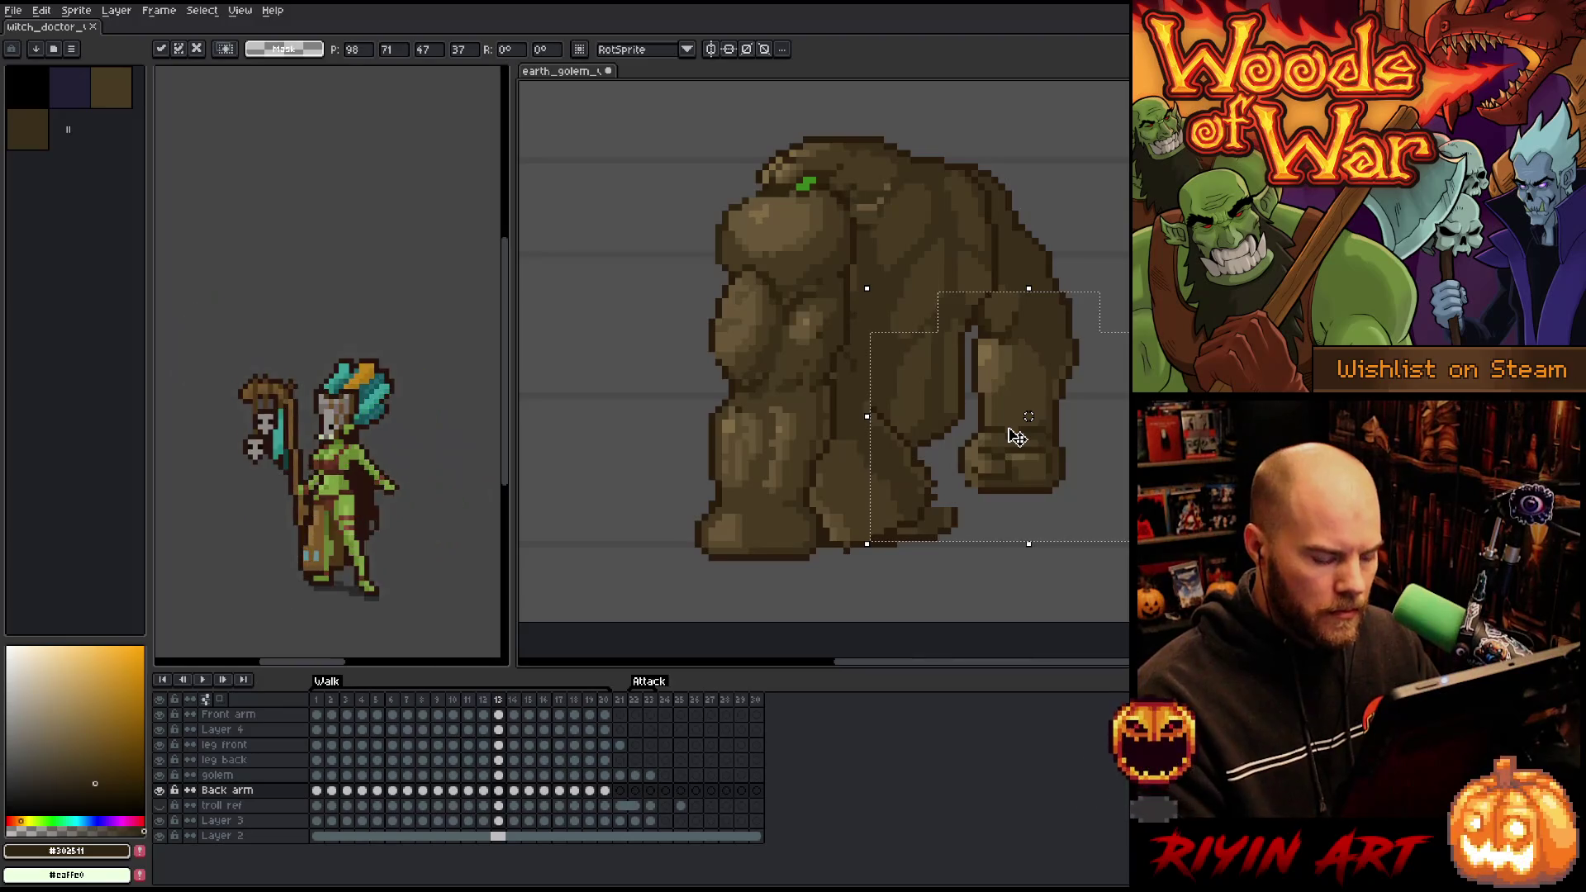
{"action": "key", "text": "Return"}
- Compare the edited arm with the neighbouring frame, deselect, and advance to frame 14's back-arm cel
{"action": "key", "text": "period"}
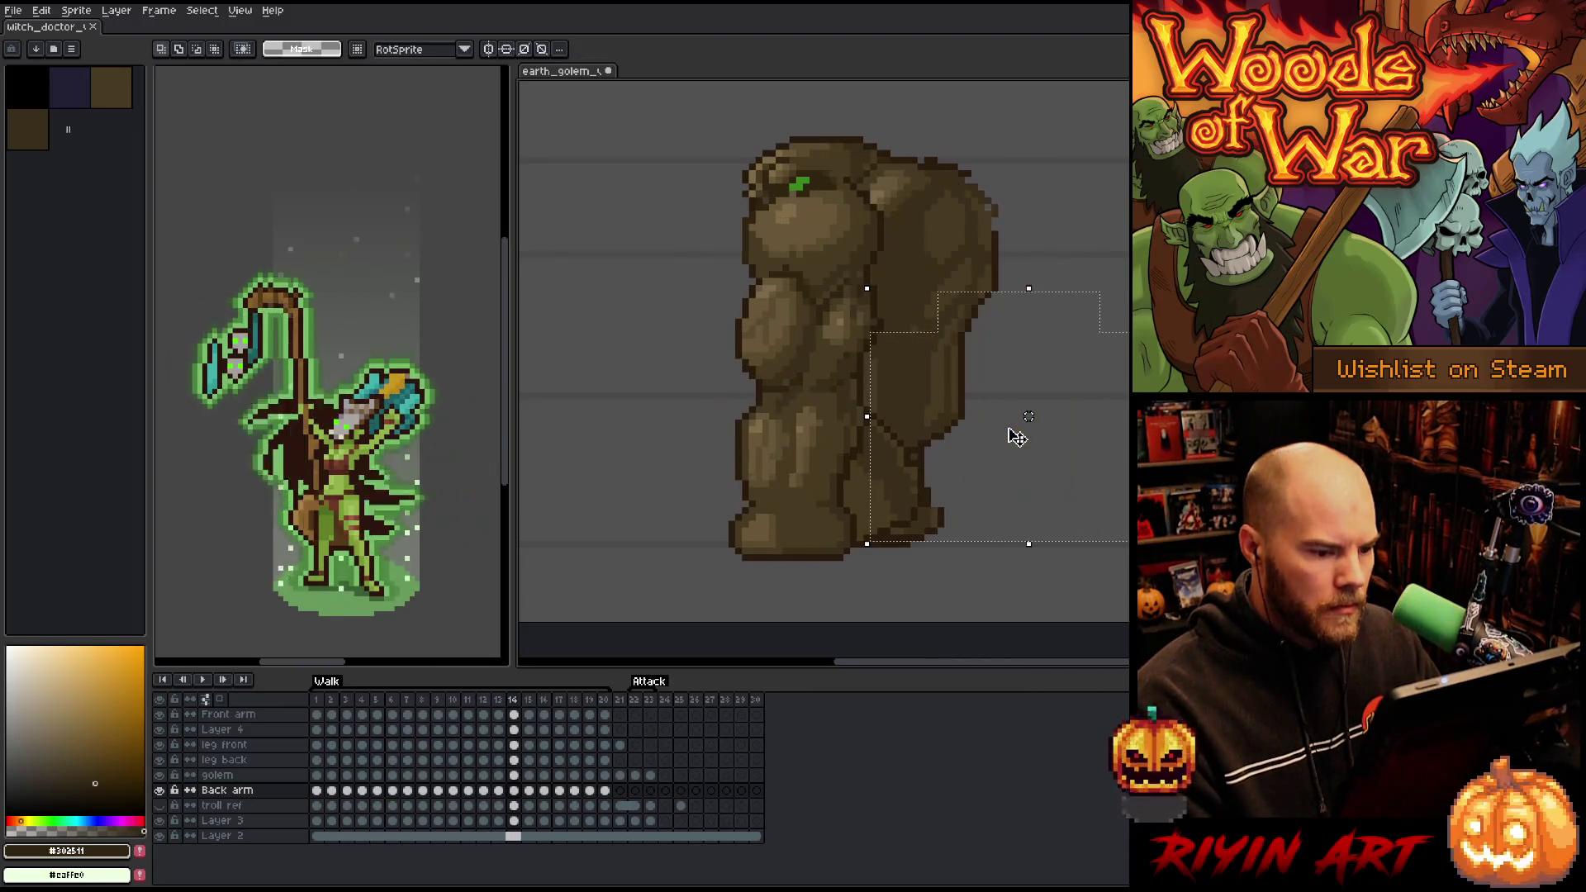
{"action": "key", "text": "comma"}
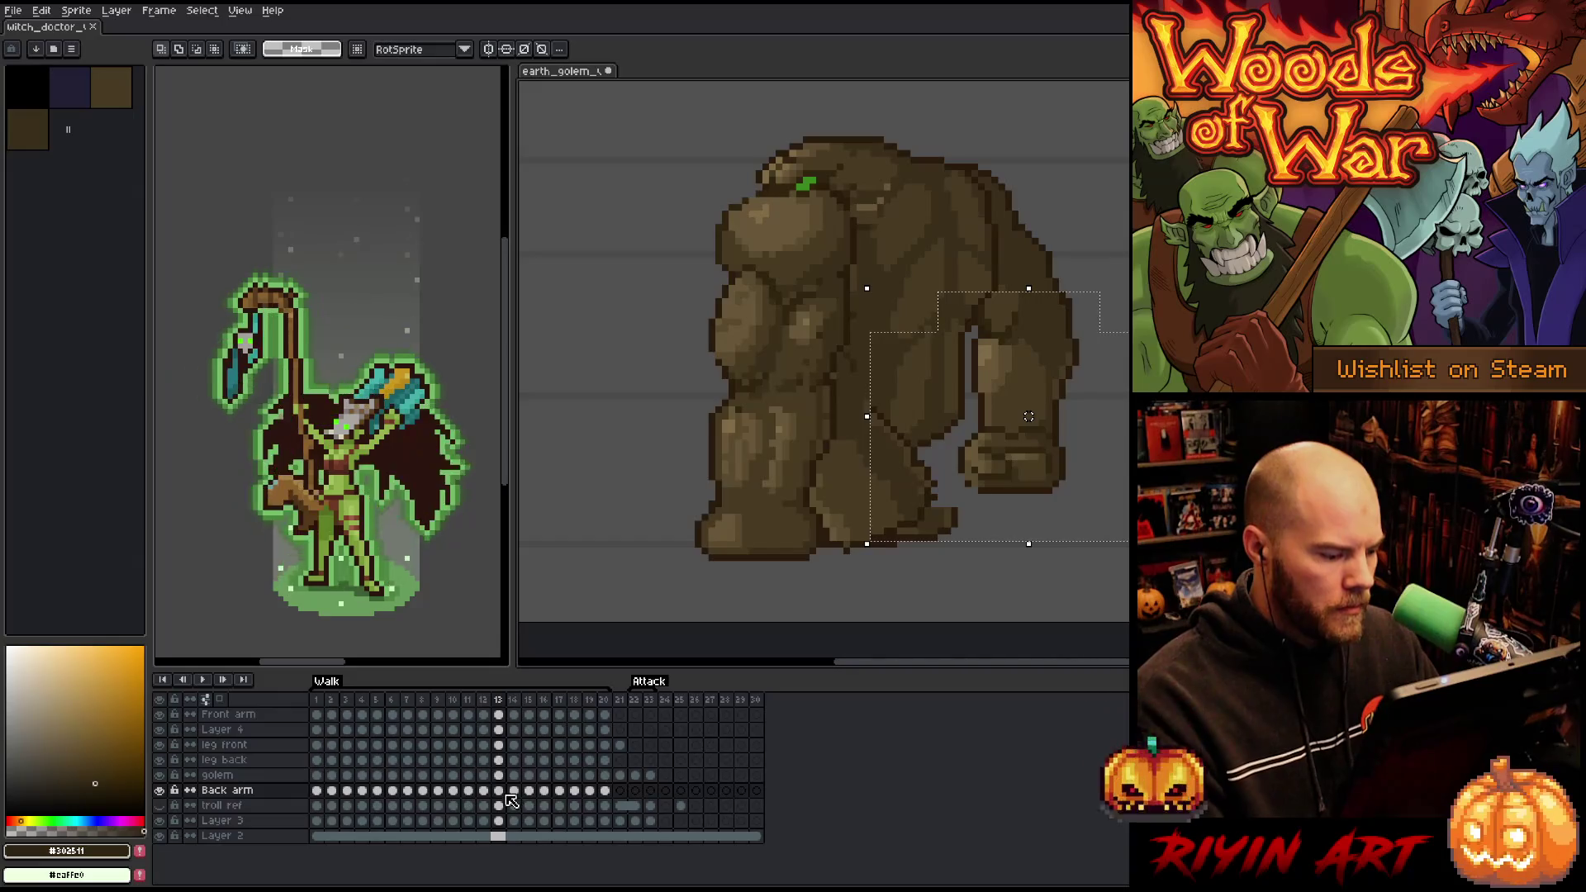
{"action": "key", "text": "ctrl+d"}
{"action": "left_click", "coordinate": [499, 791]}
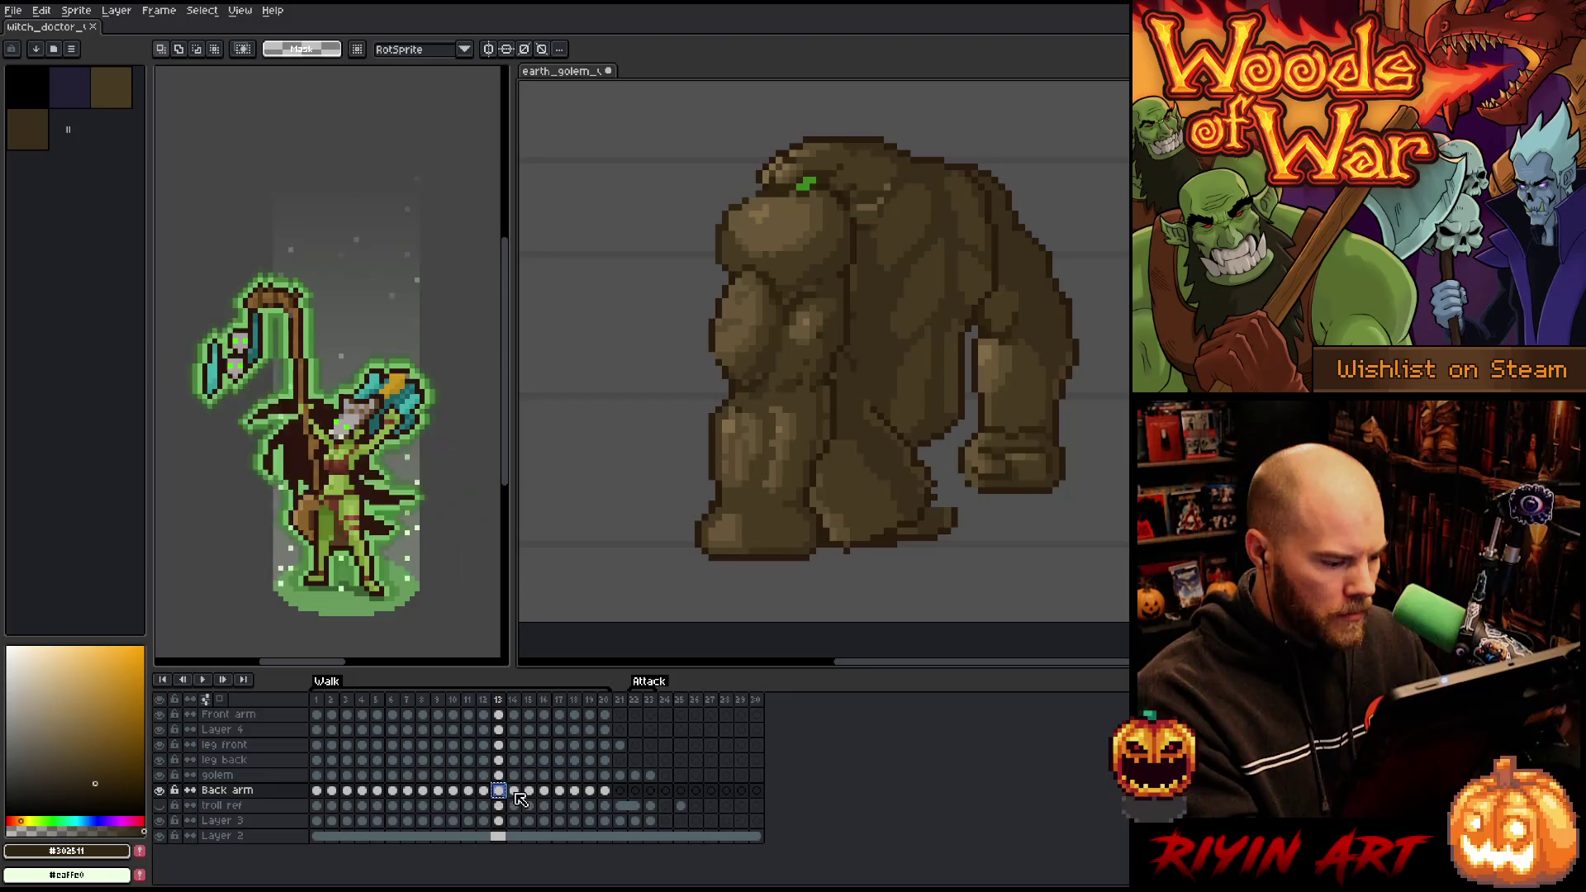
{"action": "left_click", "coordinate": [513, 792]}
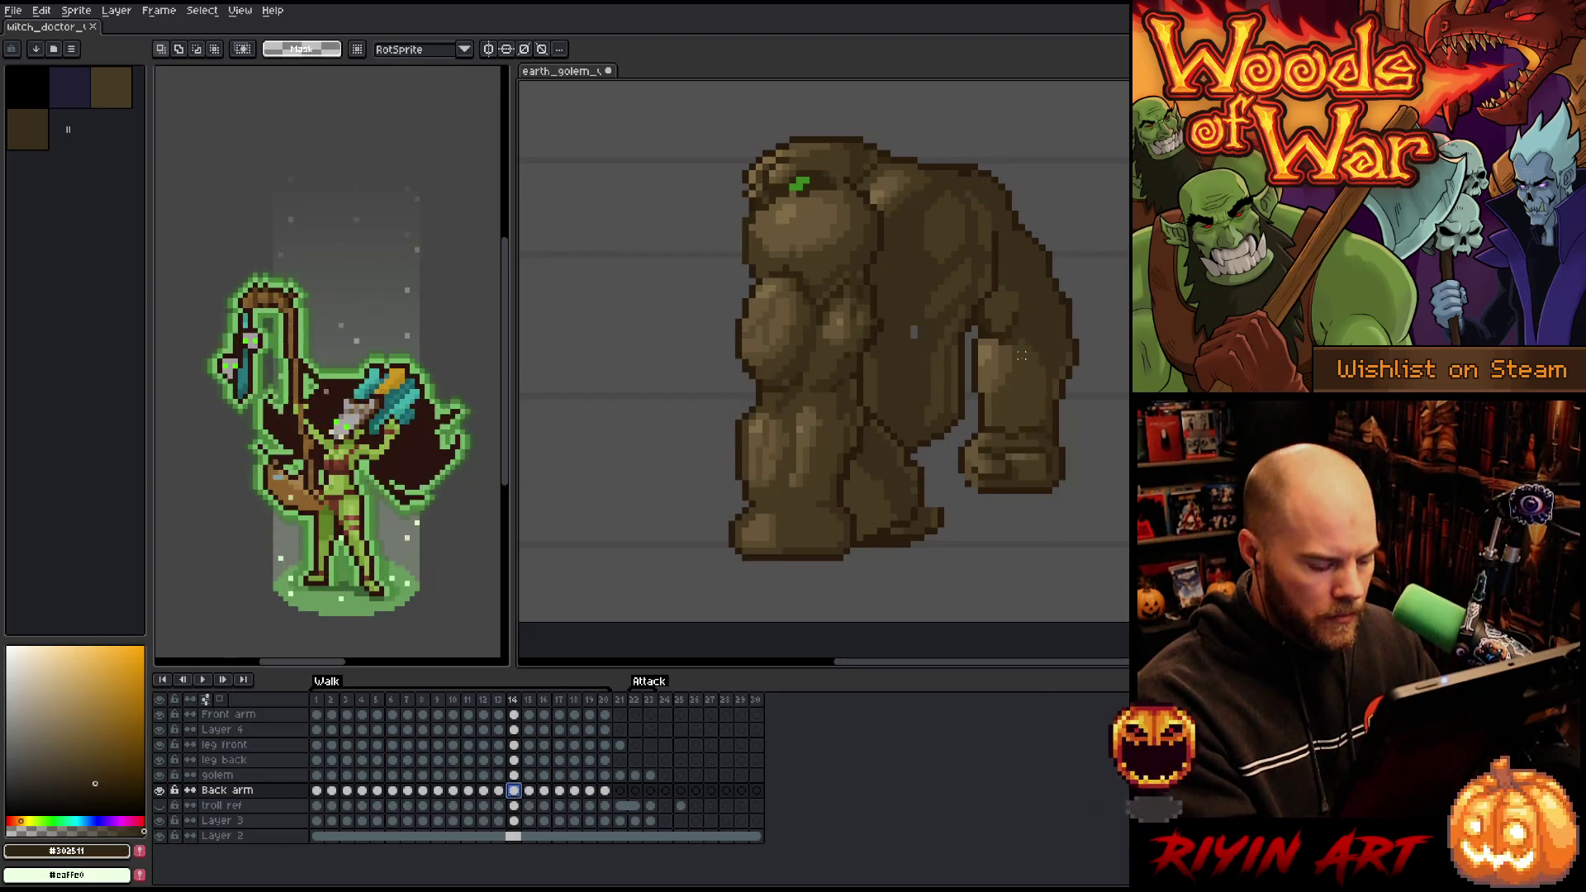
- Temporarily delete and restore the back arm on frame 14 to compare the pose
{"action": "key", "text": "Delete"}
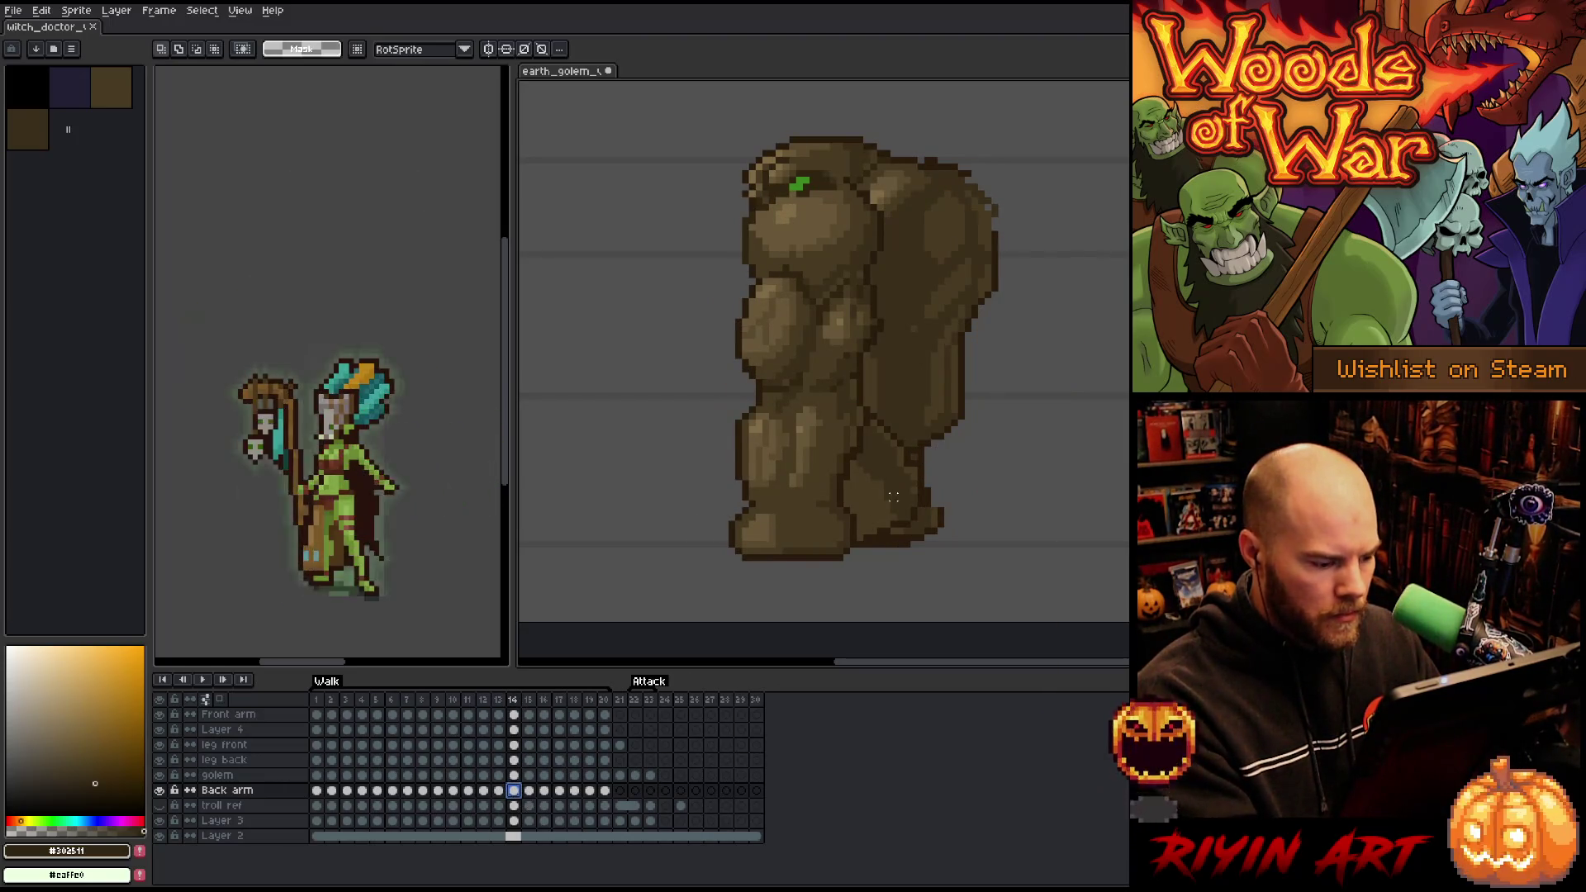
{"action": "key", "text": "ctrl+z"}
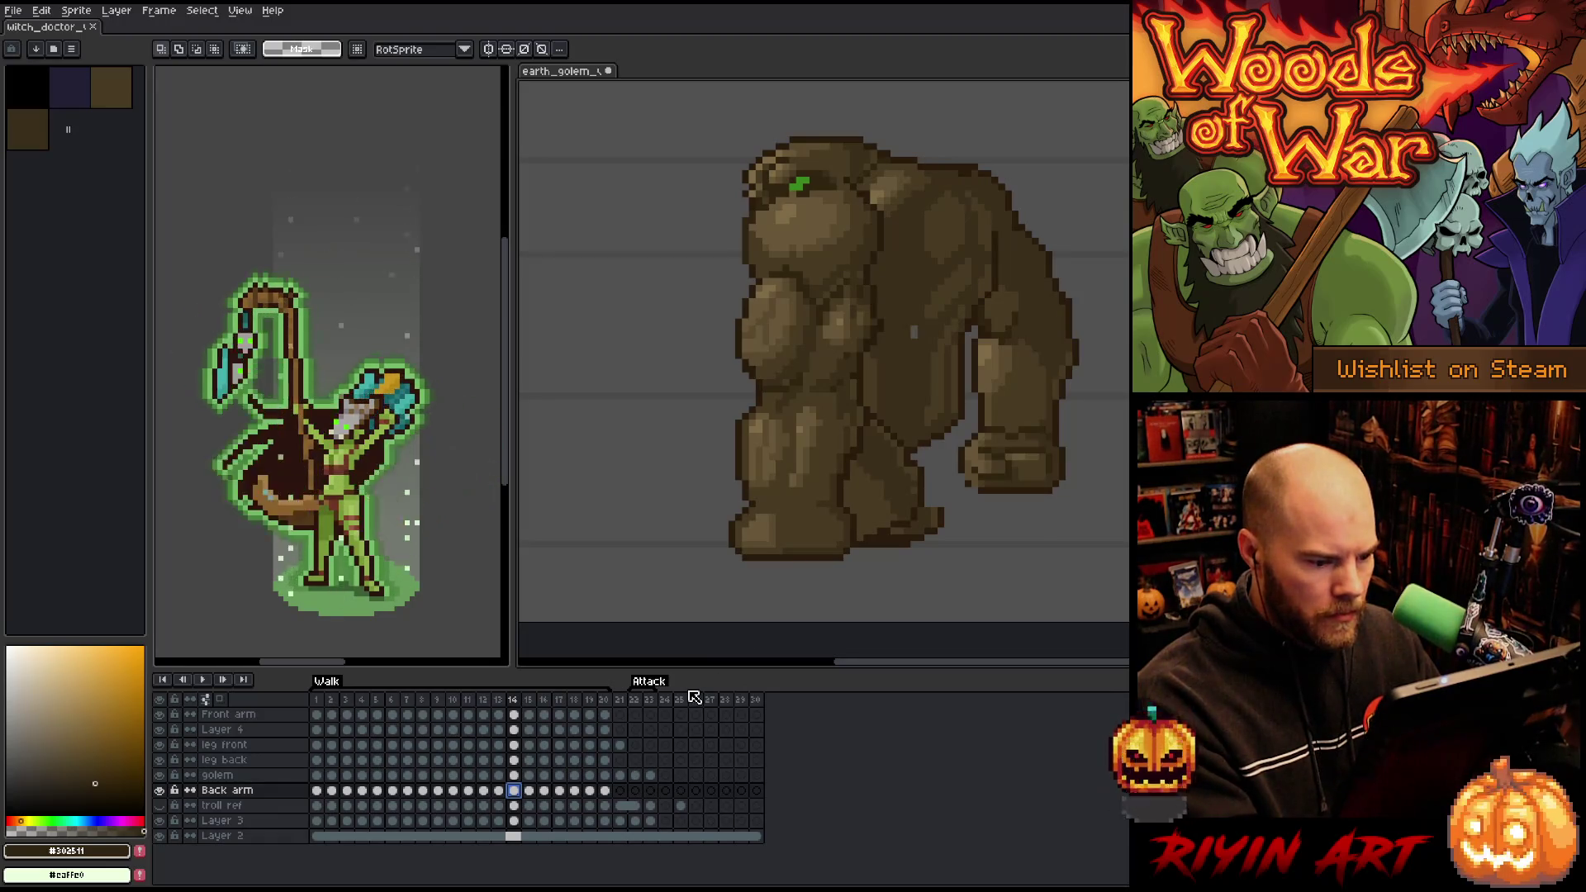
{"action": "key", "text": "ctrl+y"}
{"action": "key", "text": "ctrl+z"}
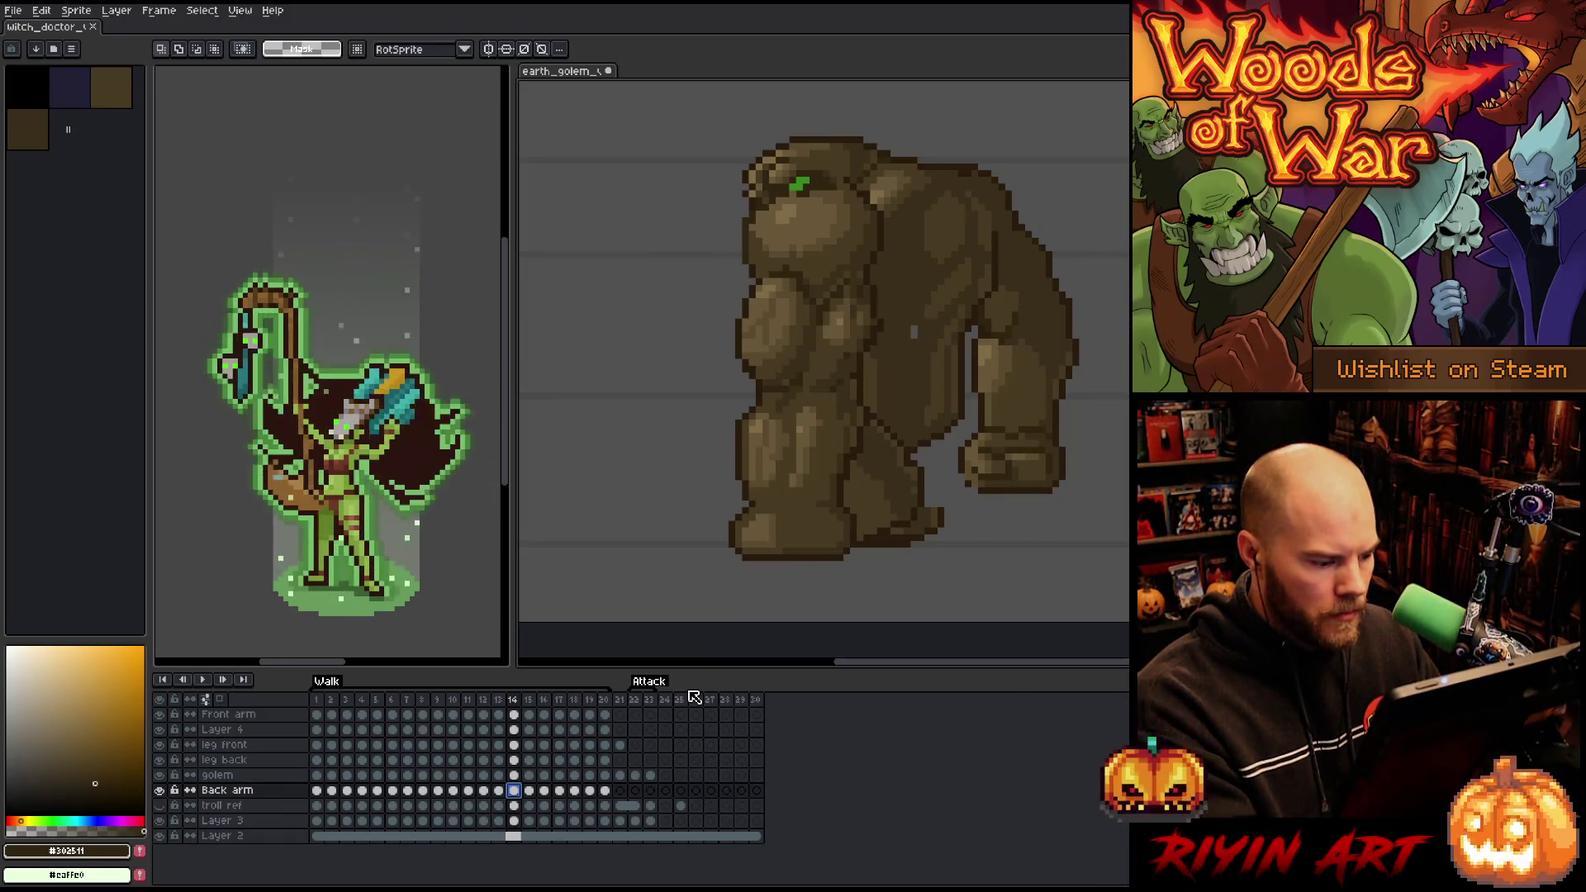
- Select the back arm and shift it about 25 px left, checking against a neighbouring frame
{"action": "key", "text": "ctrl+a"}
{"action": "mouse_move", "coordinate": [1047, 319]}
{"action": "left_mouse_down"}
{"action": "mouse_move", "coordinate": [1001, 326]}
{"action": "mouse_move", "coordinate": [1014, 323]}
{"action": "left_mouse_up"}
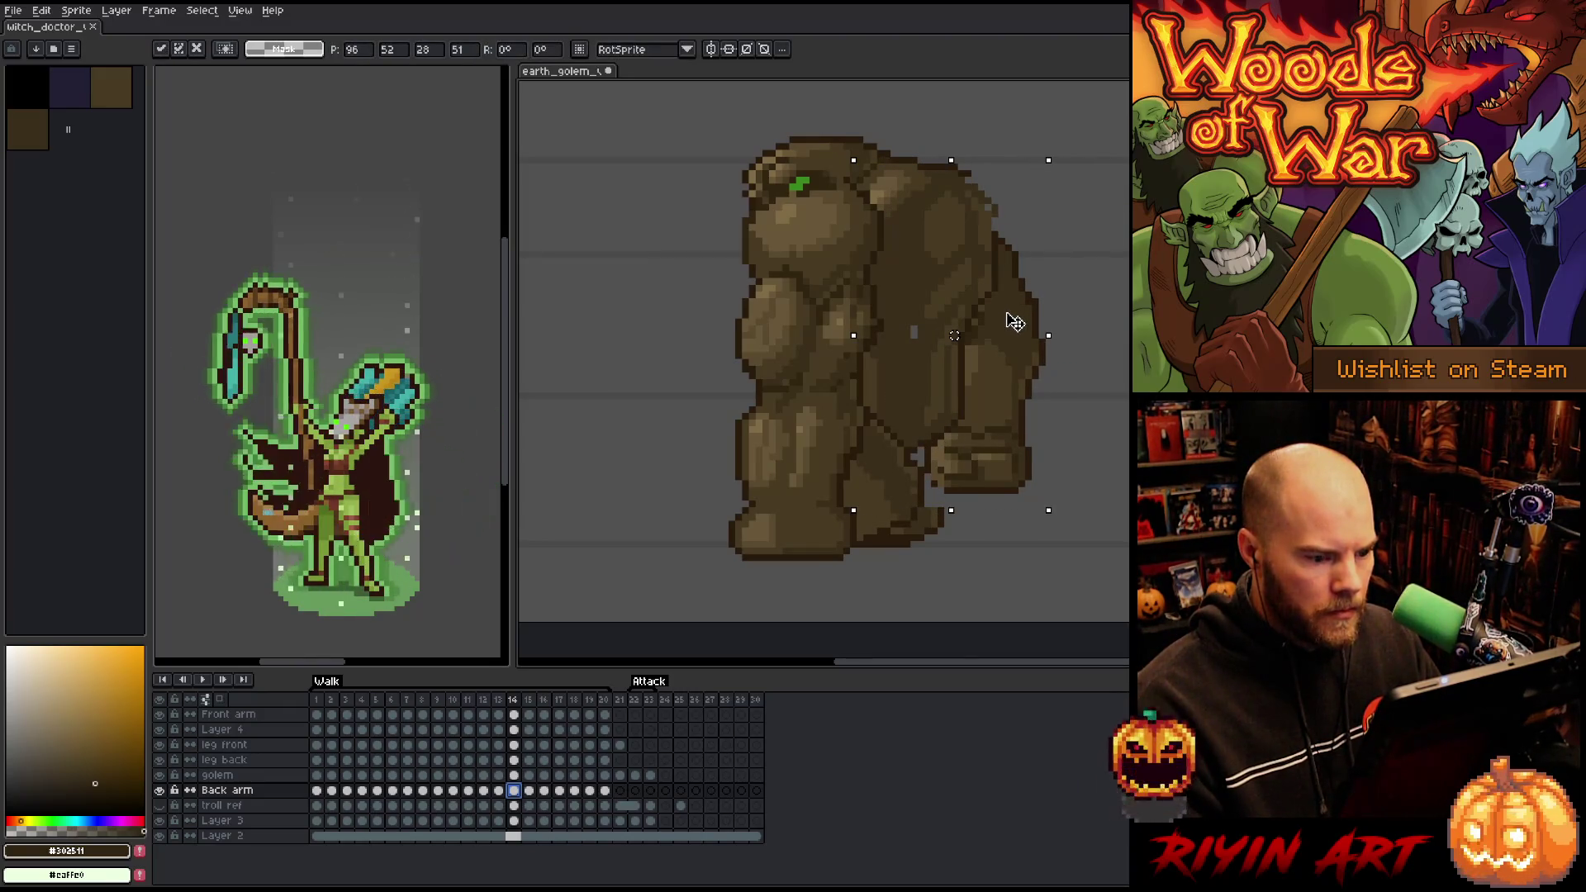
{"action": "key", "text": "comma"}
{"action": "key", "text": "period"}
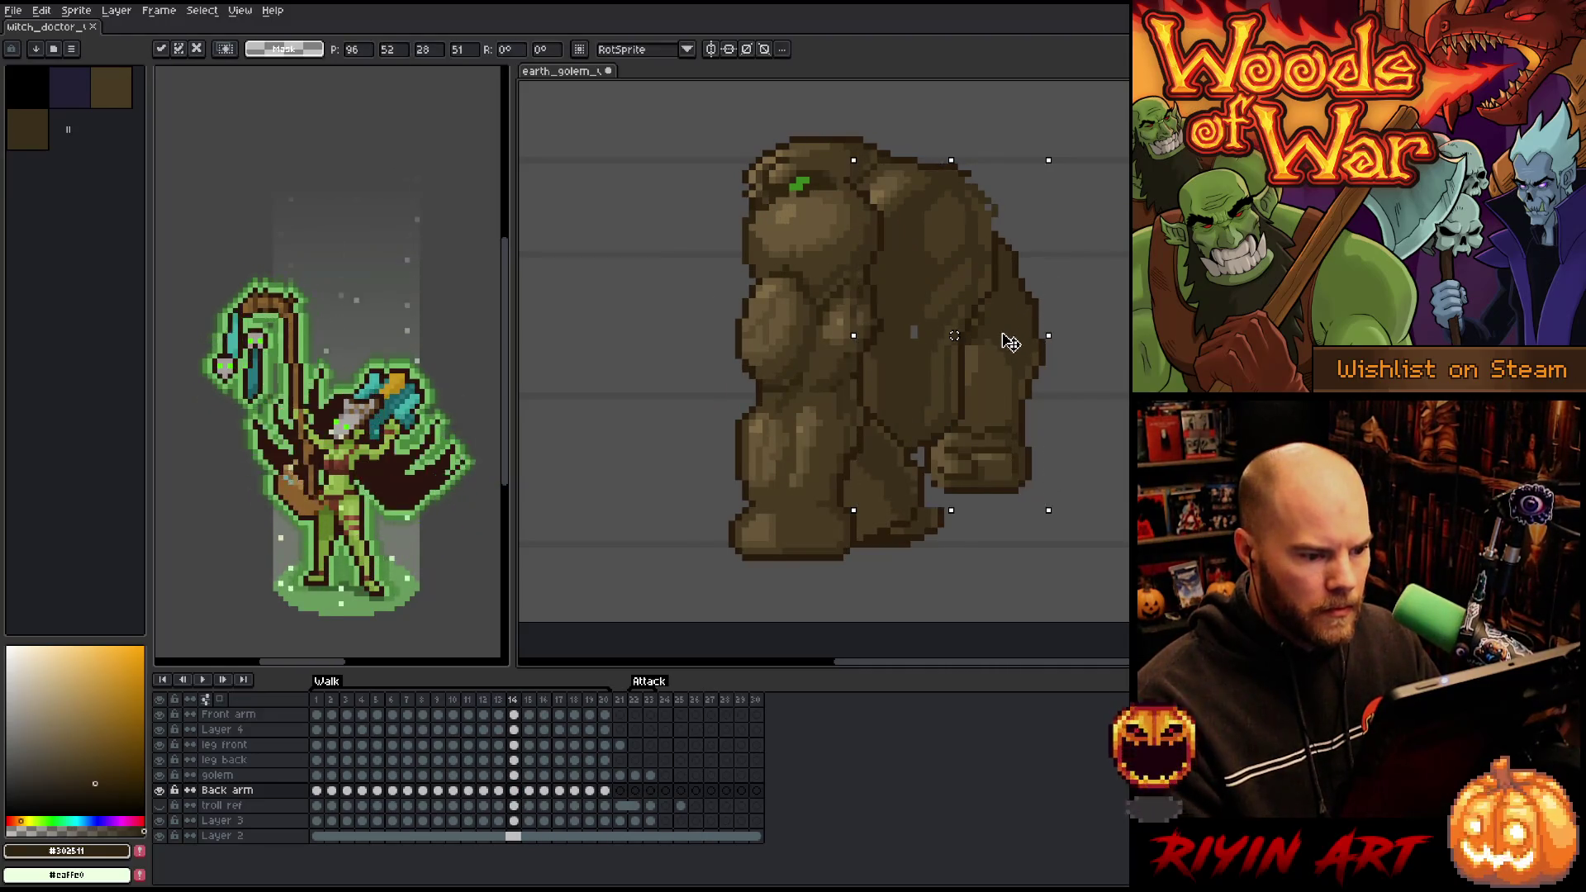
- Fine-tune the back arm's height, nudging it up then back down while comparing adjacent frames
{"action": "left_click_drag", "start_coordinate": [1011, 342], "coordinate": [1007, 336]}
{"action": "key", "text": "period"}
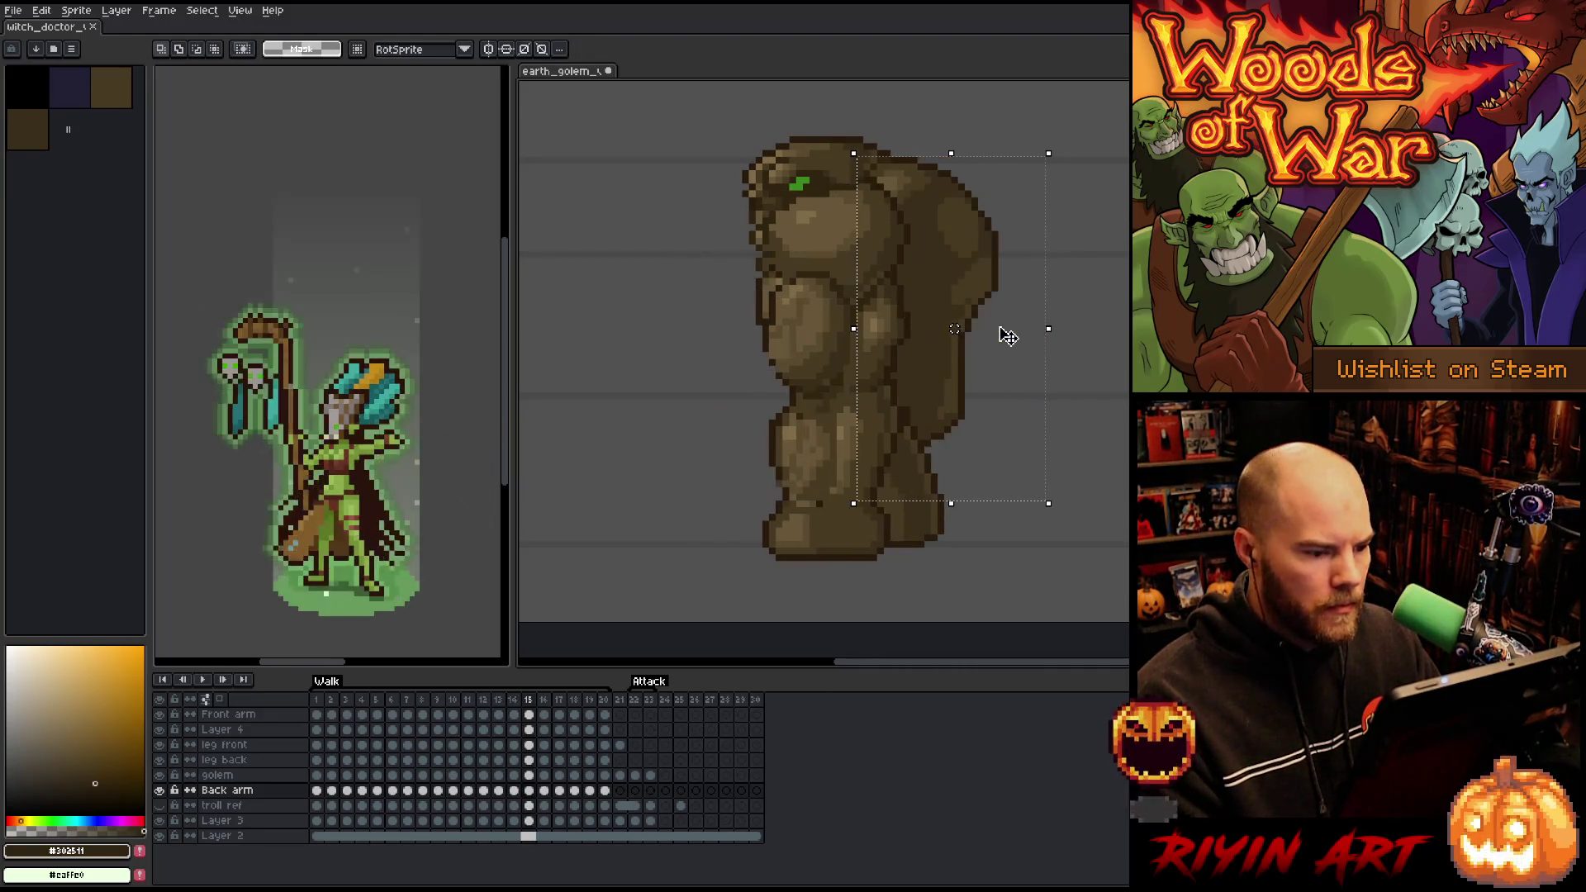
{"action": "key", "text": "comma"}
{"action": "left_click_drag", "start_coordinate": [1008, 336], "coordinate": [1009, 342]}
{"action": "key", "text": "comma"}
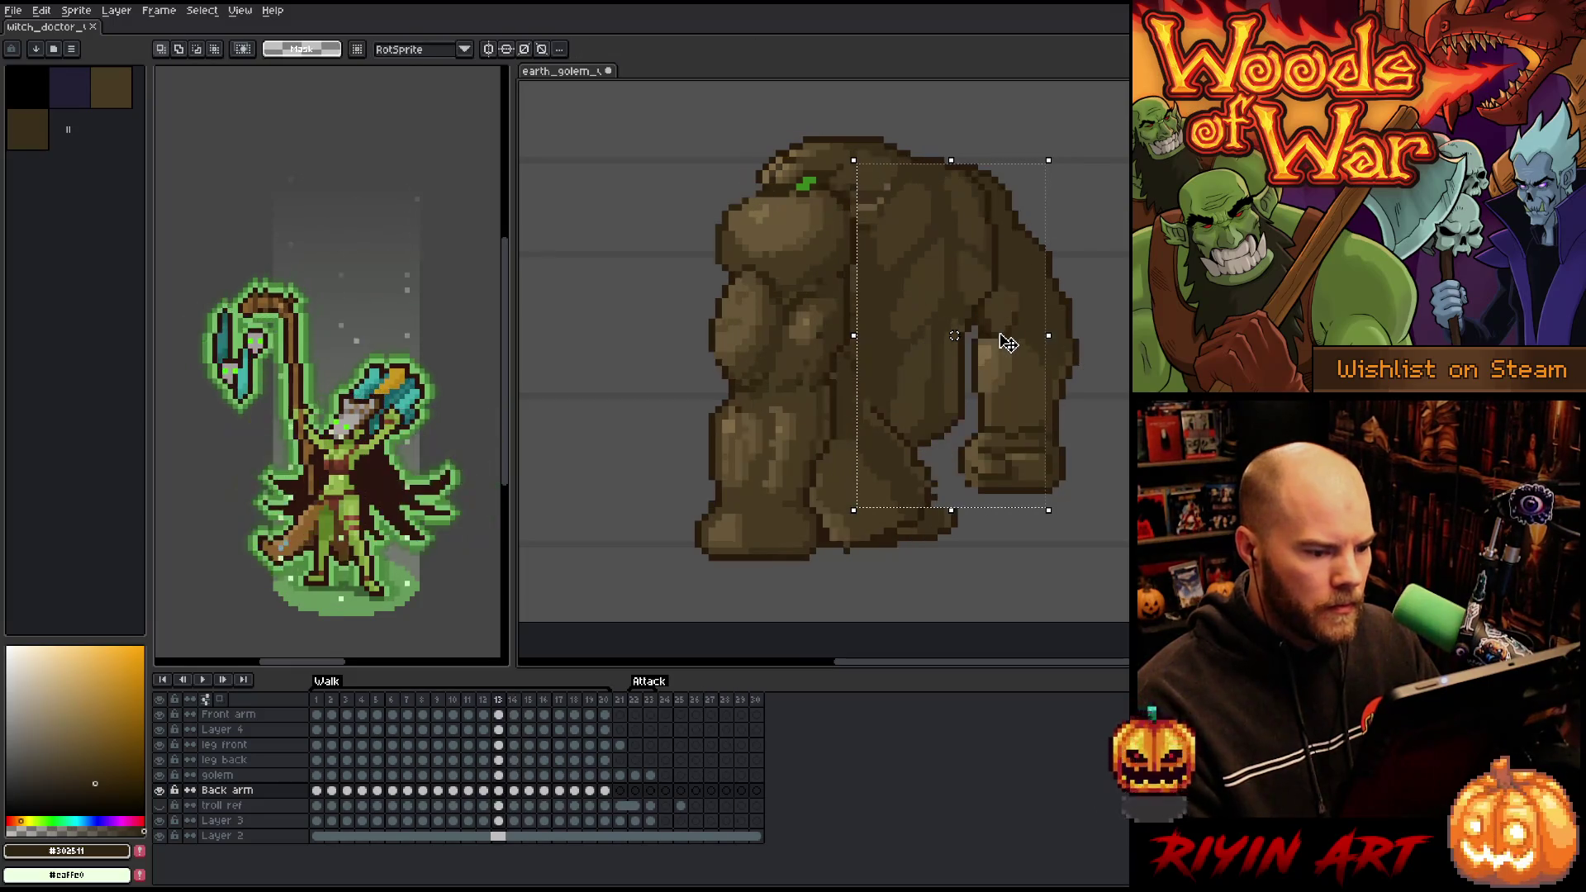
{"action": "key", "text": "period"}
{"action": "key", "text": "period"}
{"action": "key", "text": "period"}
{"action": "key", "text": "comma"}
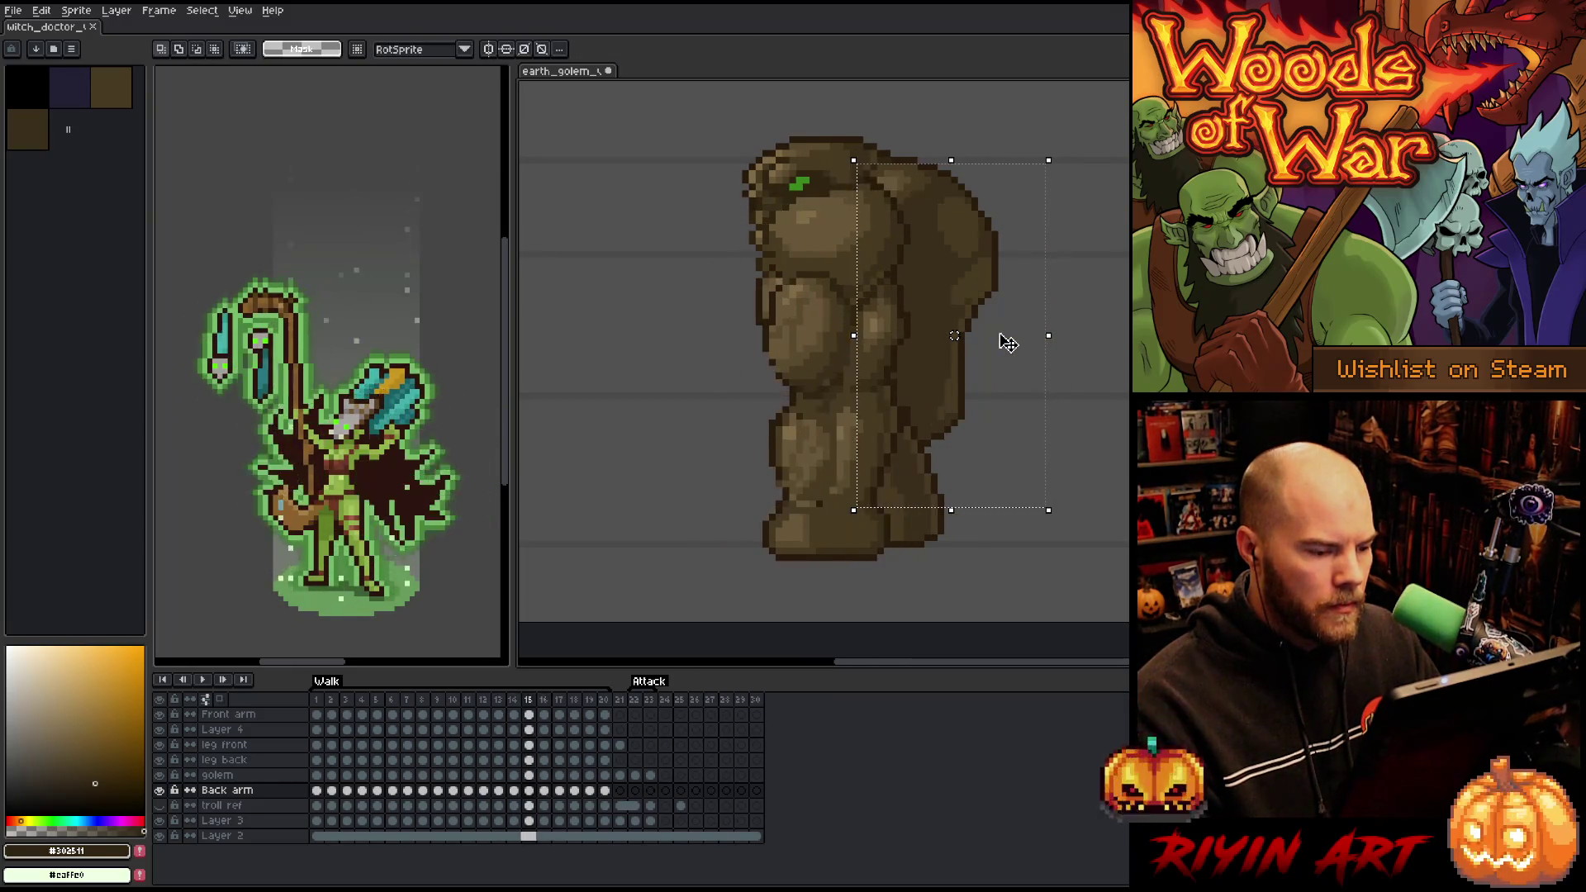
{"action": "key", "text": "period"}
- Select the arm area on frame 16, then select the whole back arm on frame 14
{"action": "mouse_move", "coordinate": [641, 257]}
{"action": "left_mouse_down"}
{"action": "mouse_move", "coordinate": [821, 537]}
{"action": "mouse_move", "coordinate": [1048, 556]}
{"action": "mouse_move", "coordinate": [987, 544]}
{"action": "left_mouse_up"}
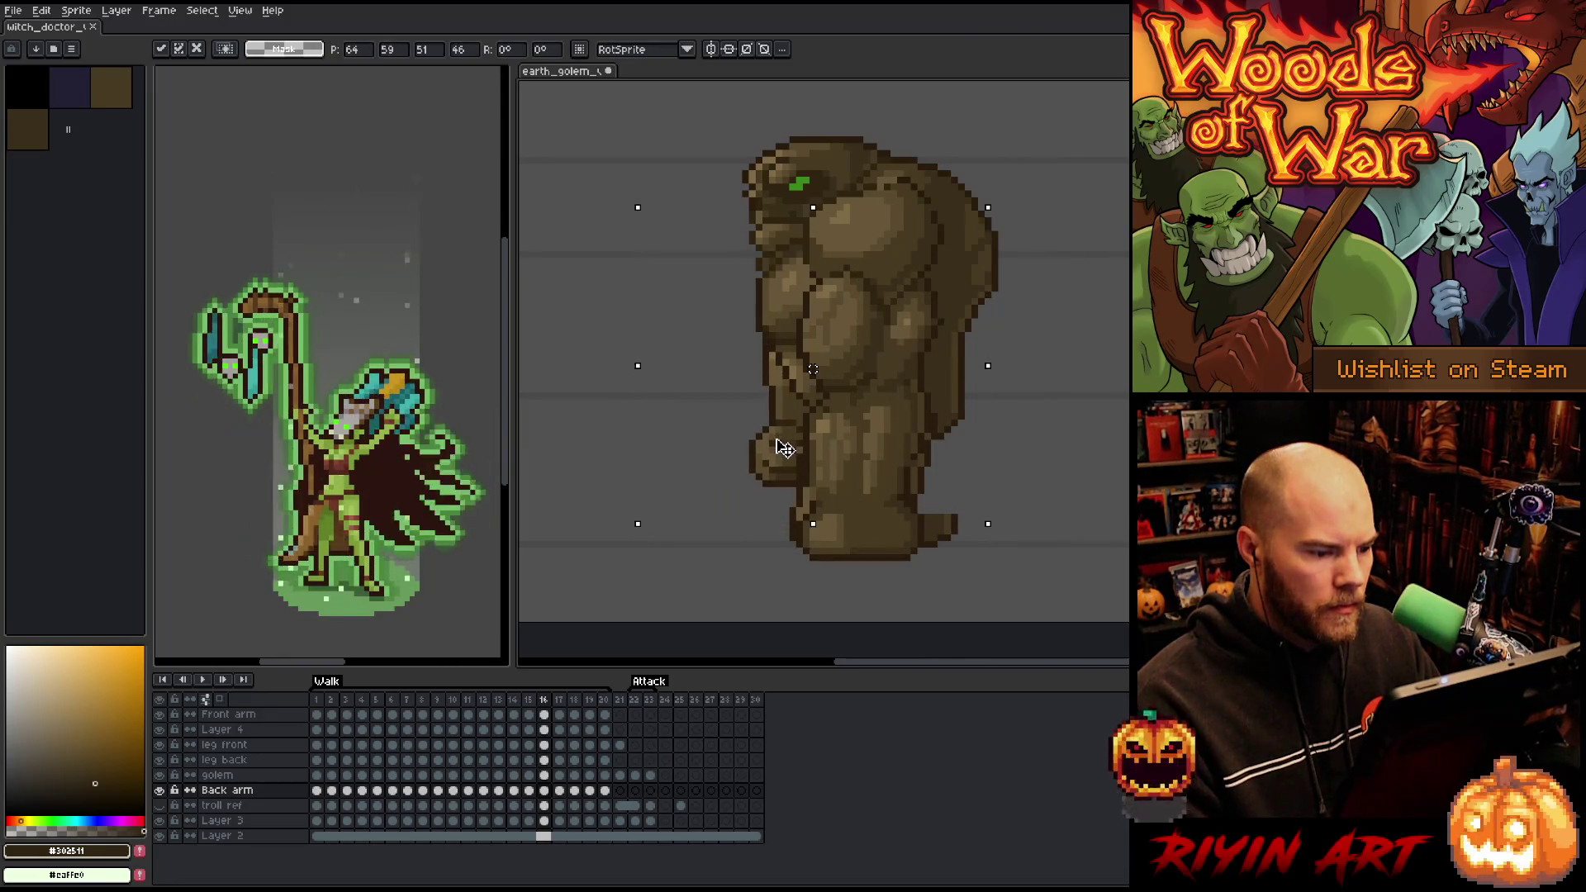
{"action": "key", "text": "comma"}
{"action": "key", "text": "comma"}
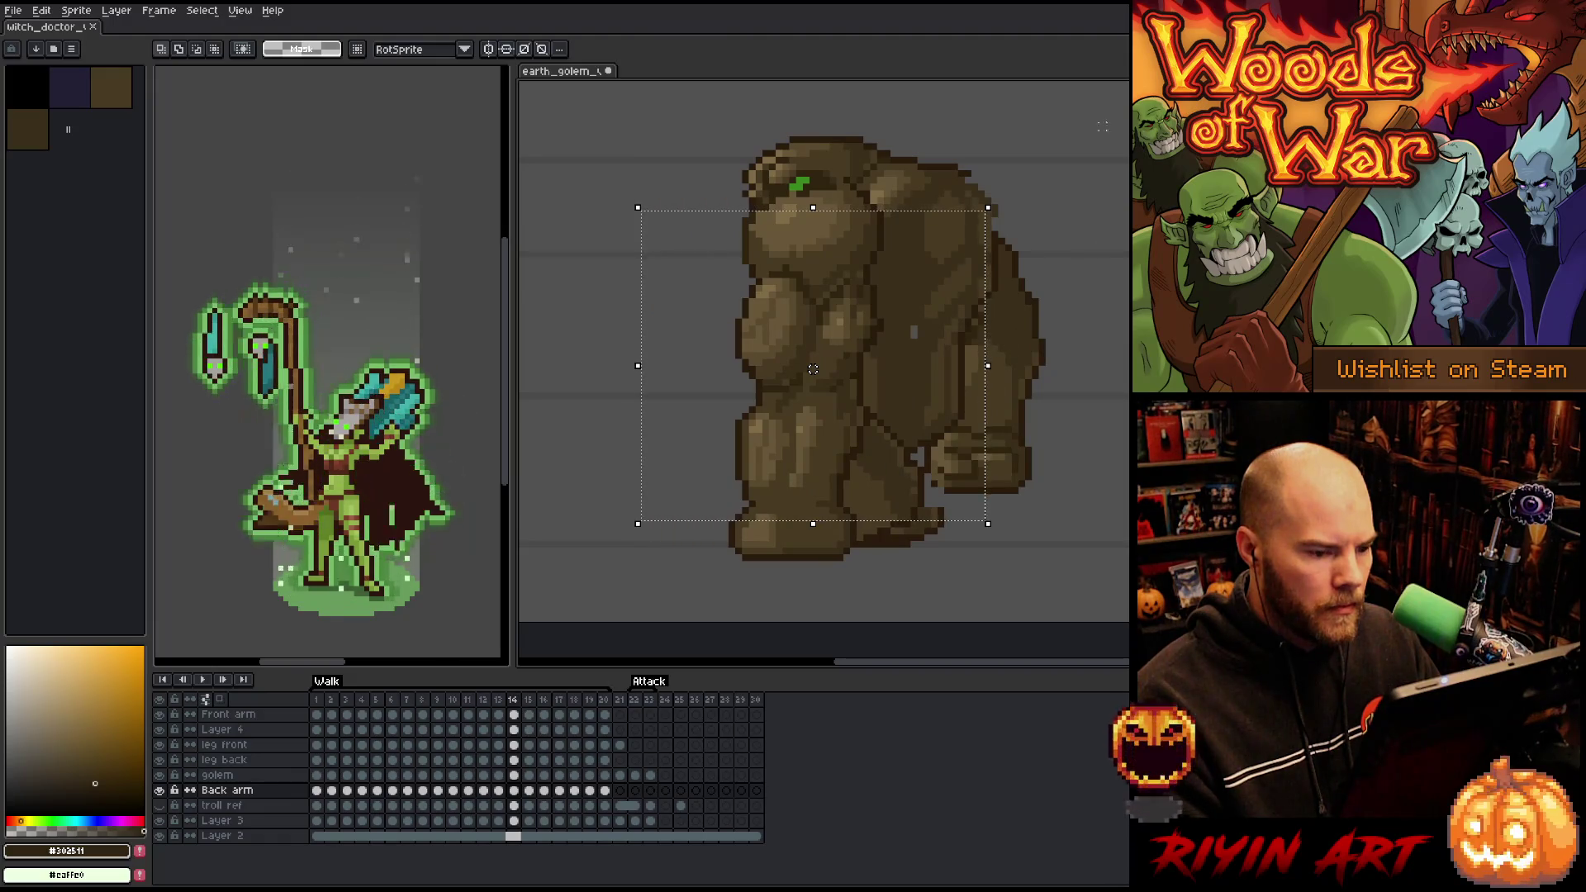
{"action": "left_click_drag", "start_coordinate": [812, 133], "coordinate": [1109, 631]}
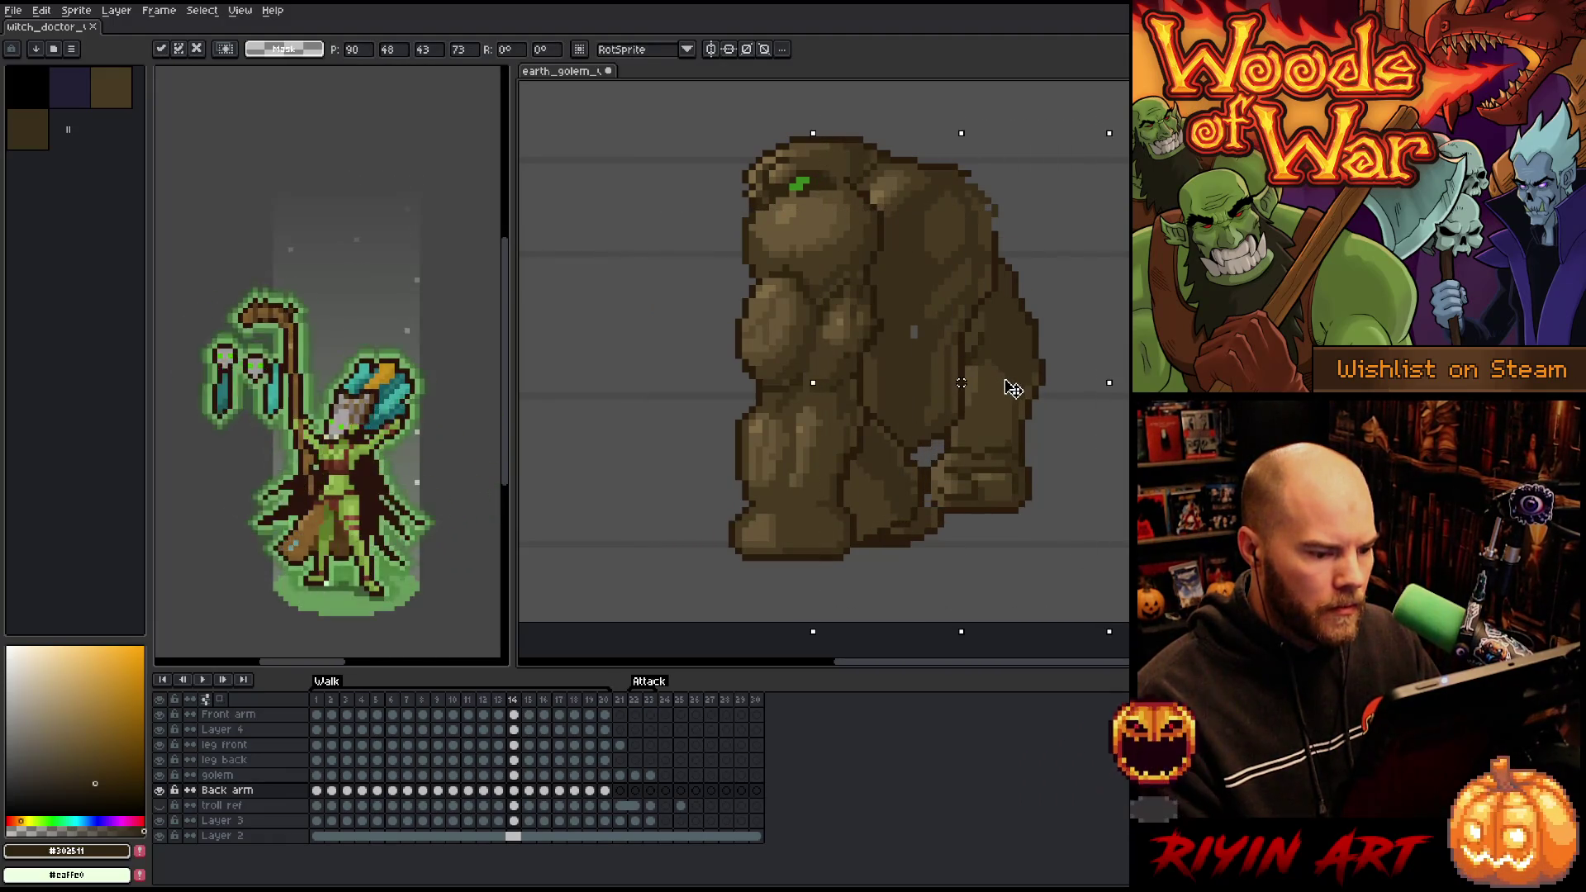